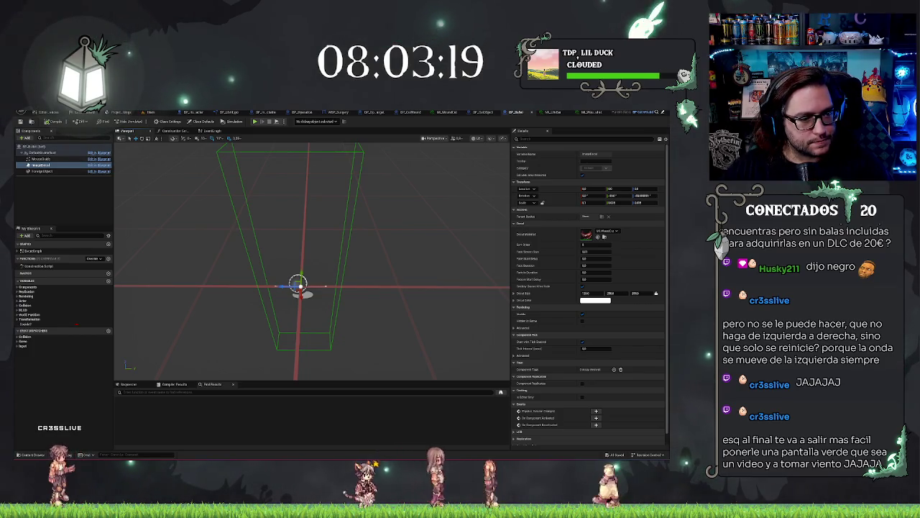
Select the spline component and nudge its end point slightly
left_click(39, 165)
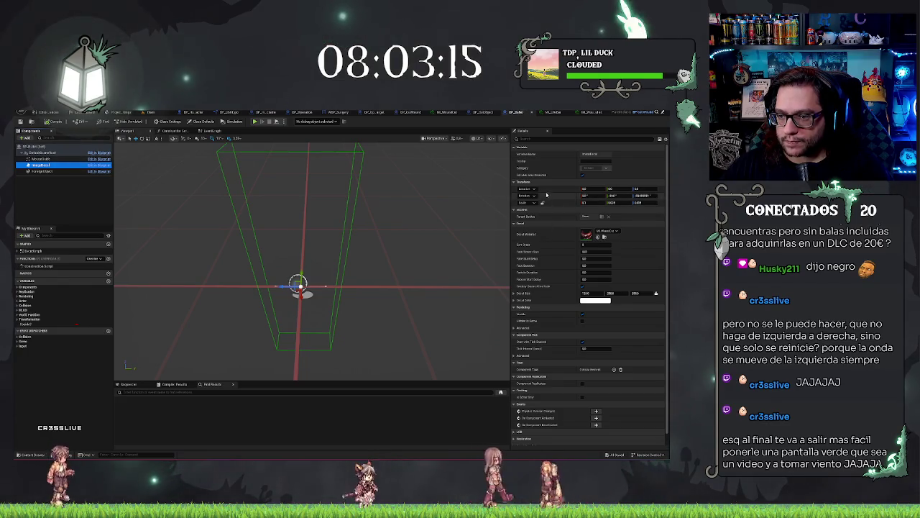
mouse_move(403, 216)
left_mouse_down()
mouse_move(356, 236)
mouse_move(352, 216)
mouse_move(345, 238)
mouse_move(411, 206)
left_mouse_up()
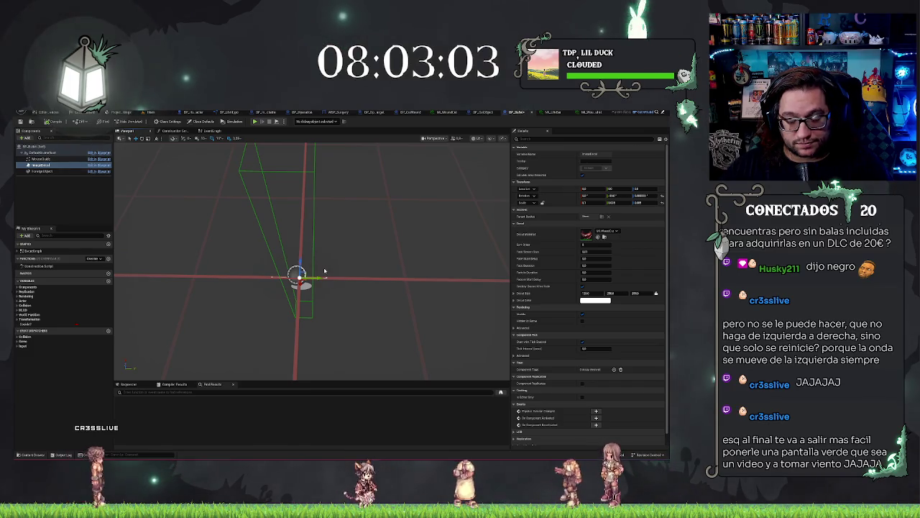
left_click(41, 158)
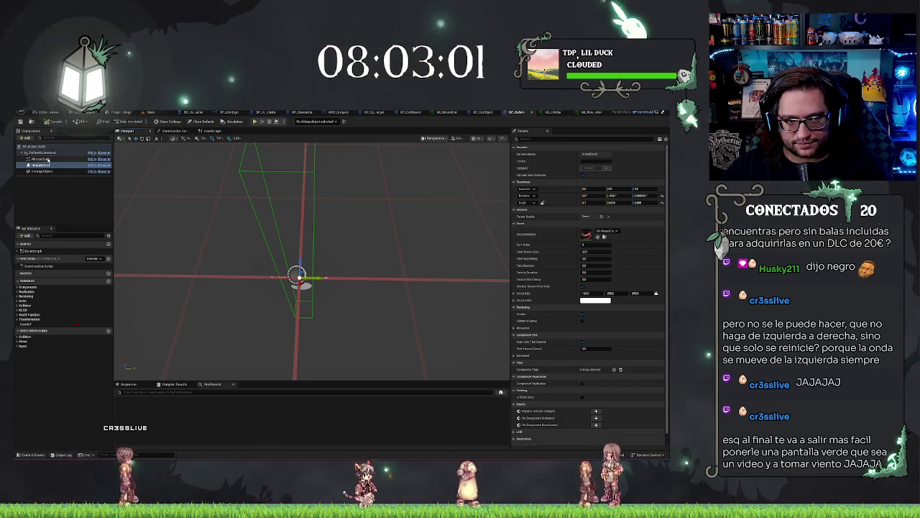
left_click_drag(347, 268, 348, 268)
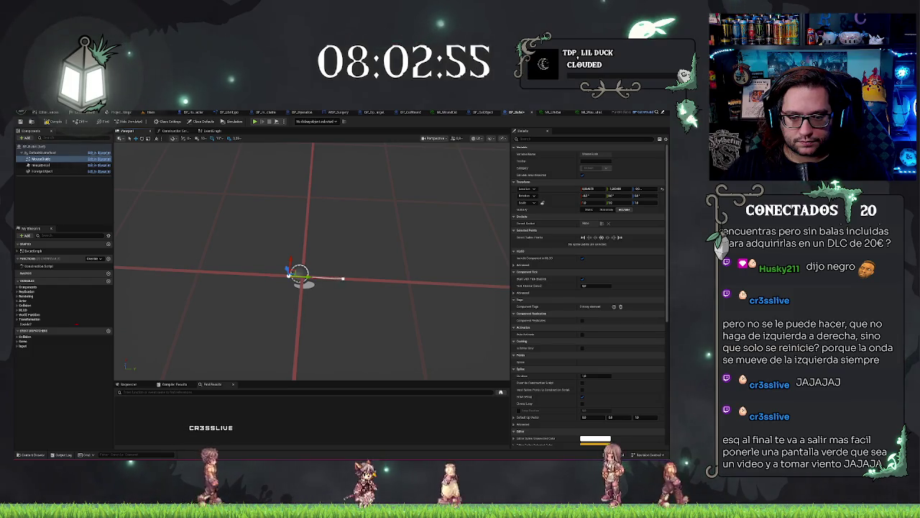
left_click(343, 278)
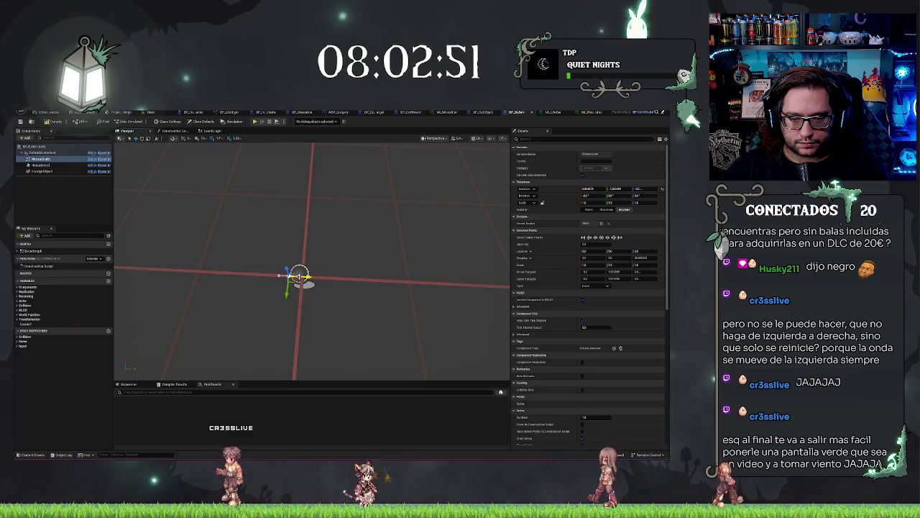
left_click_drag(289, 274, 300, 278)
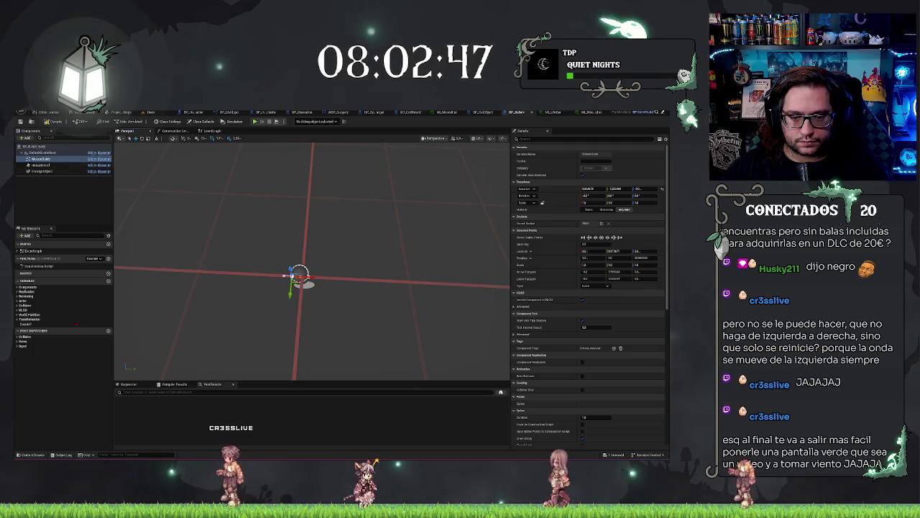
Reselect the spline end point, then select the decal component and frame it with F
left_click(310, 277)
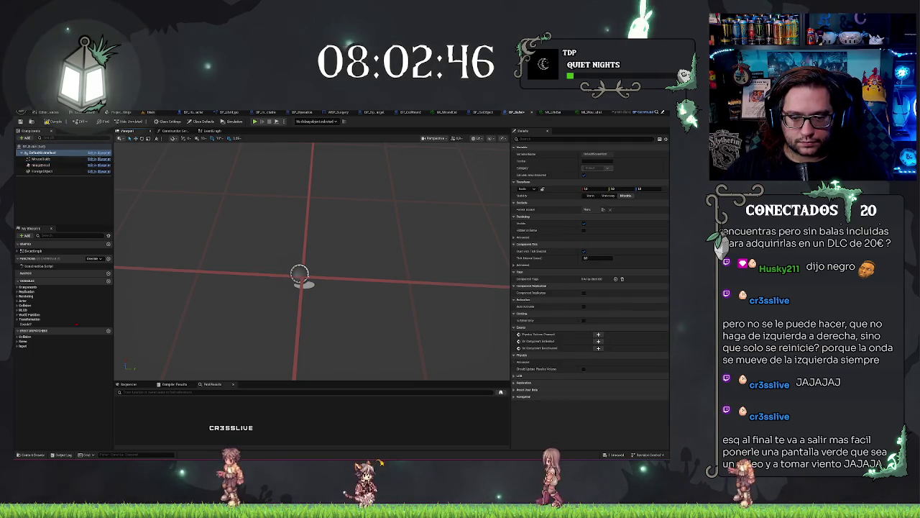
left_click(302, 277)
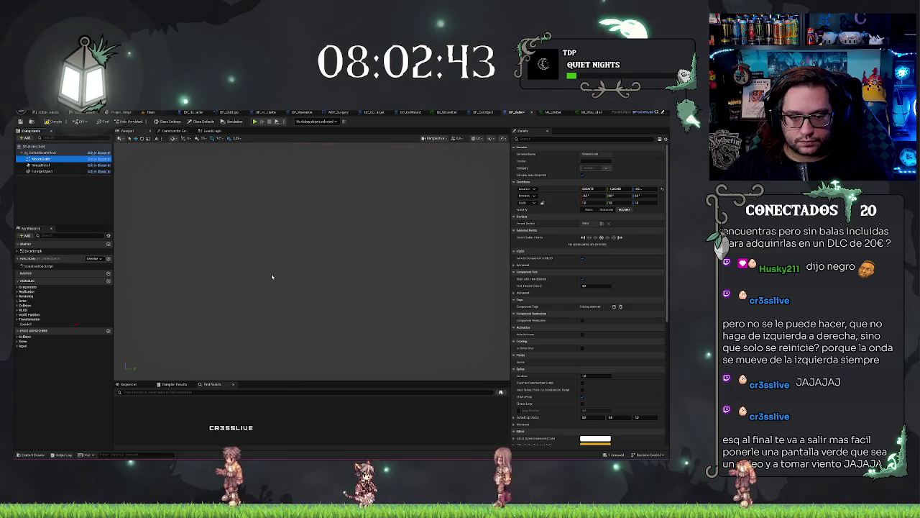
left_click_drag(272, 277, 269, 291)
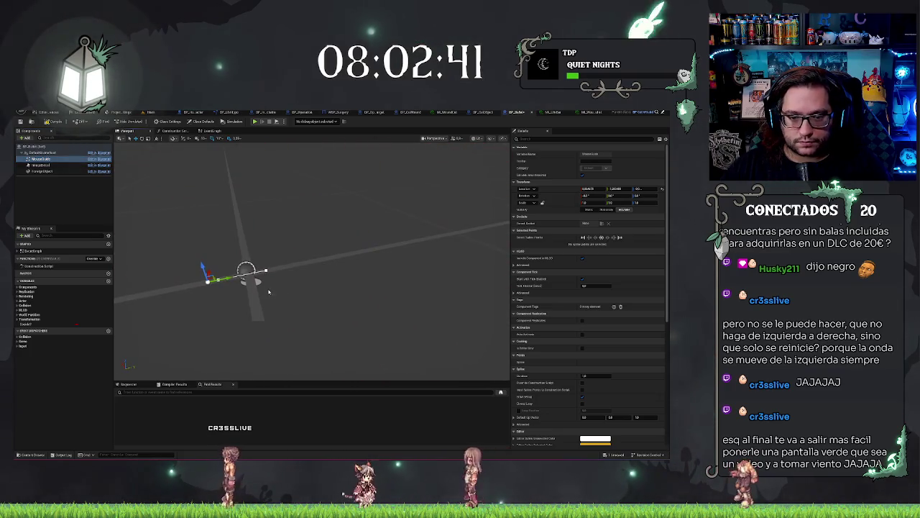
left_click(267, 269)
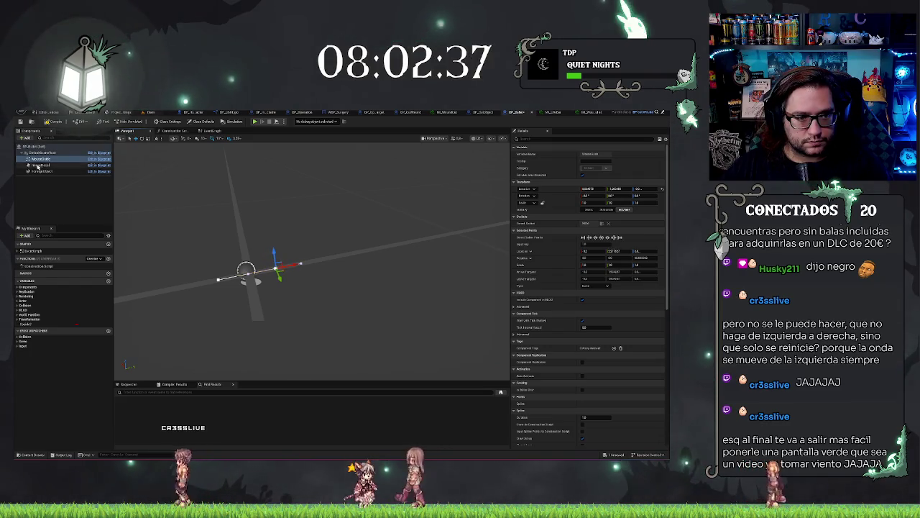
left_click(40, 164)
key("f")
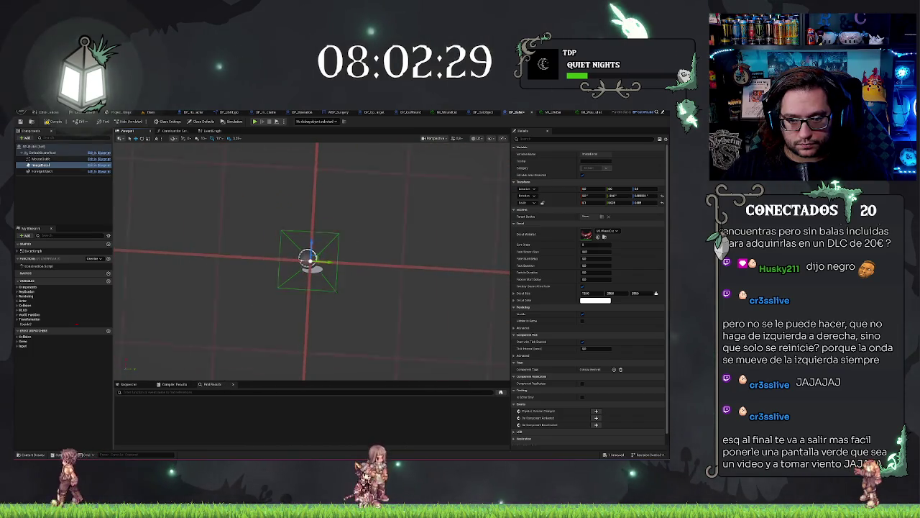
Compile the Blueprint and browse the Main level's Content Browser to Blueprints > Mechanics > Surgery
left_click(52, 122)
left_click(151, 112)
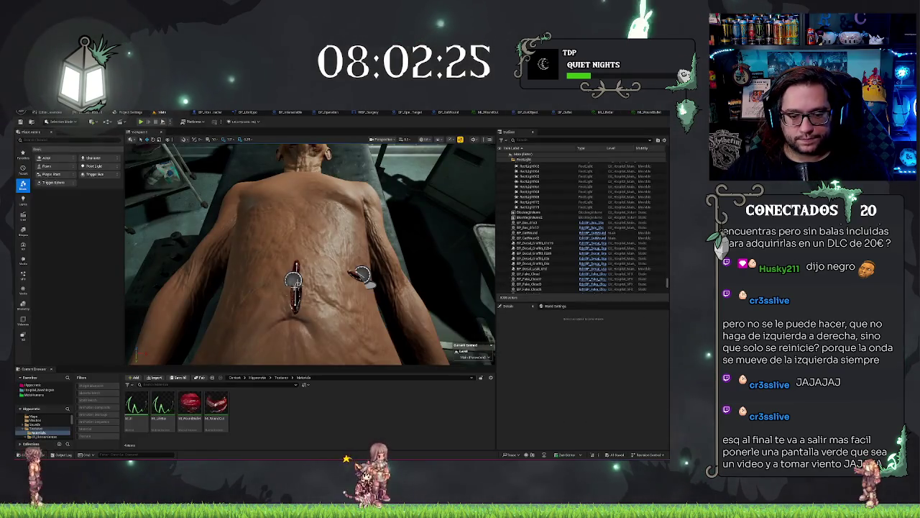
left_click(32, 385)
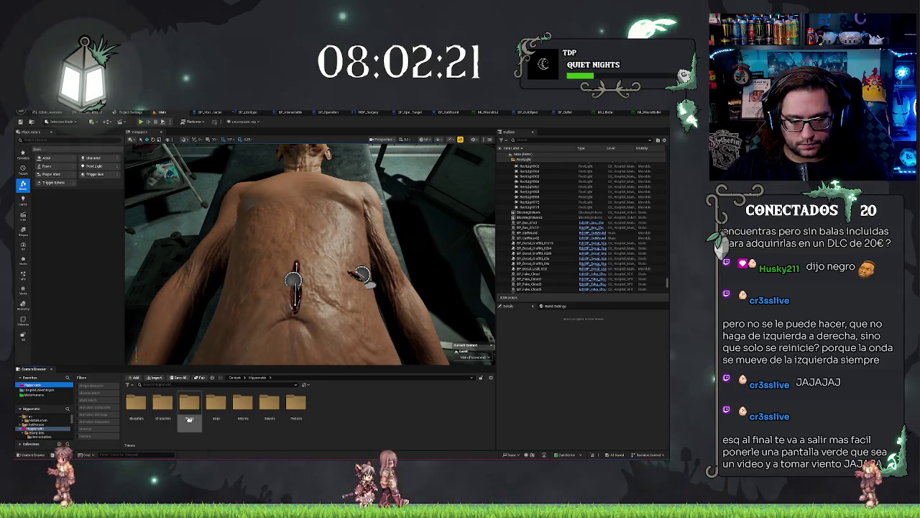
double_click(137, 406)
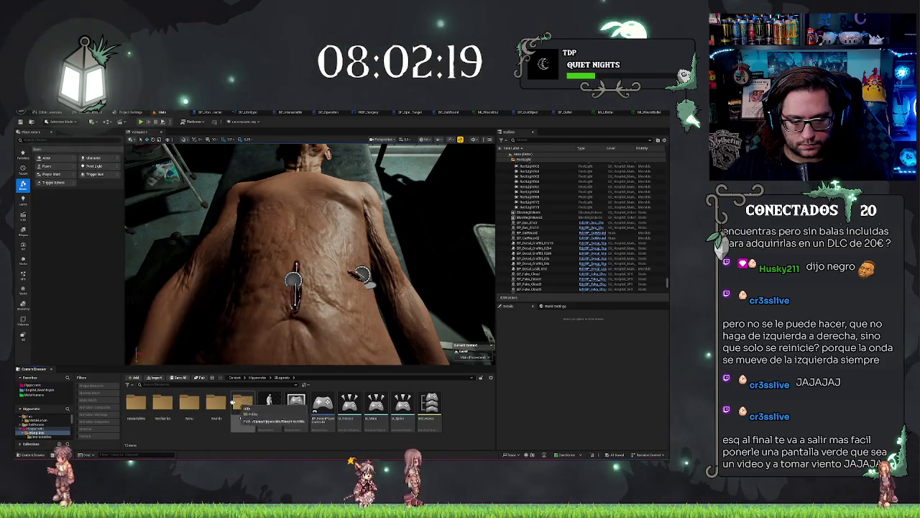
double_click(159, 404)
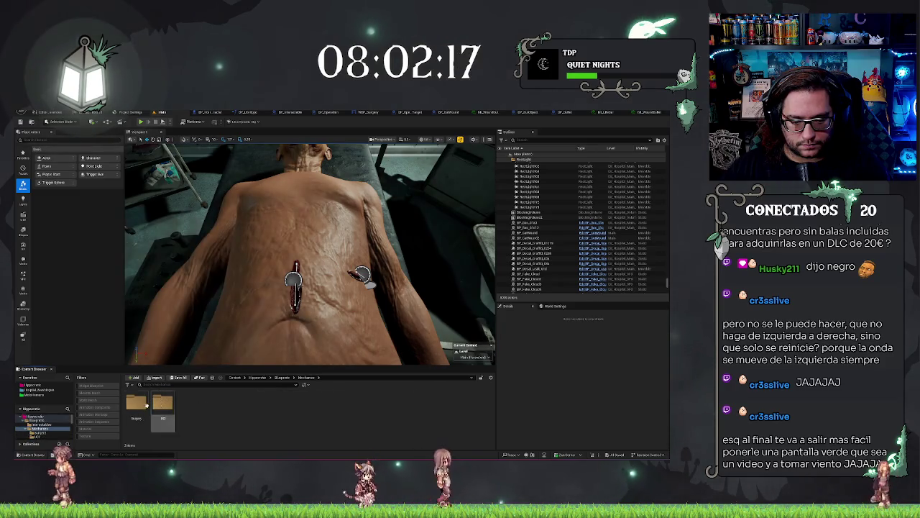
double_click(163, 404)
Place a BP_Bullet actor in the level, then open the red material instance
mouse_move(137, 406)
left_mouse_down()
mouse_move(187, 345)
mouse_move(306, 241)
mouse_move(312, 189)
mouse_move(308, 169)
mouse_move(302, 176)
left_mouse_up()
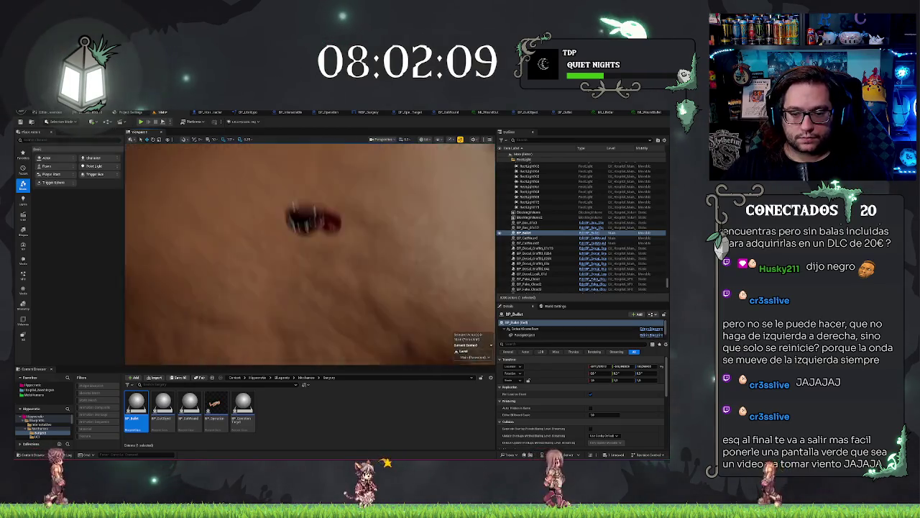
left_click(546, 225)
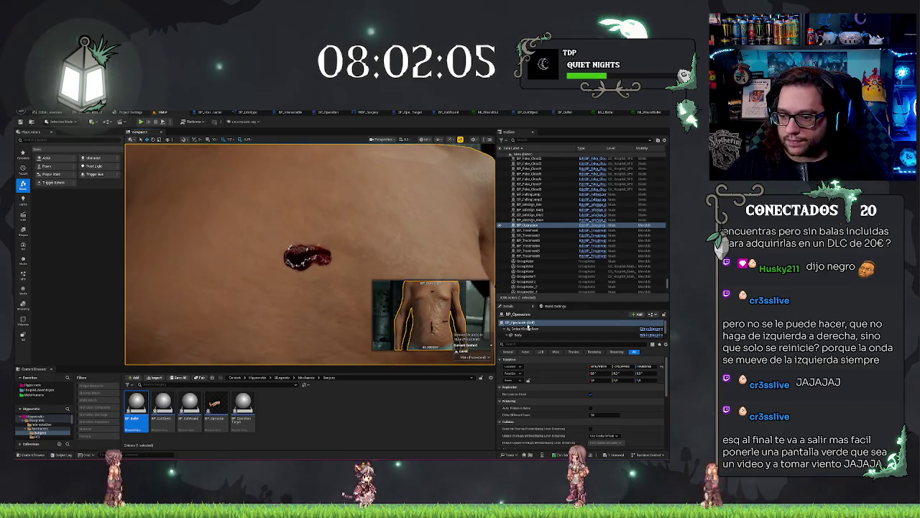
left_click(642, 113)
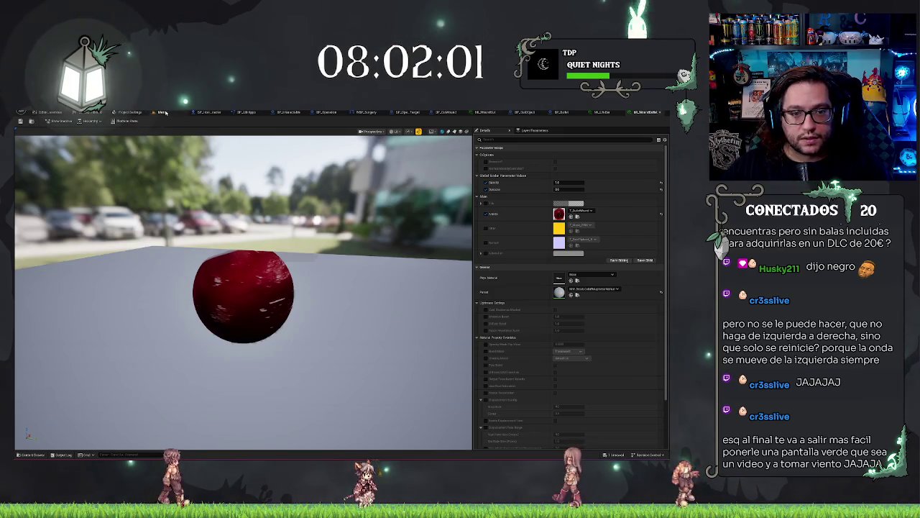
Check BP_Bullet's Decal Material list unchanged, save the Blueprint, and select the bullet in Main
left_click(163, 112)
left_click(568, 113)
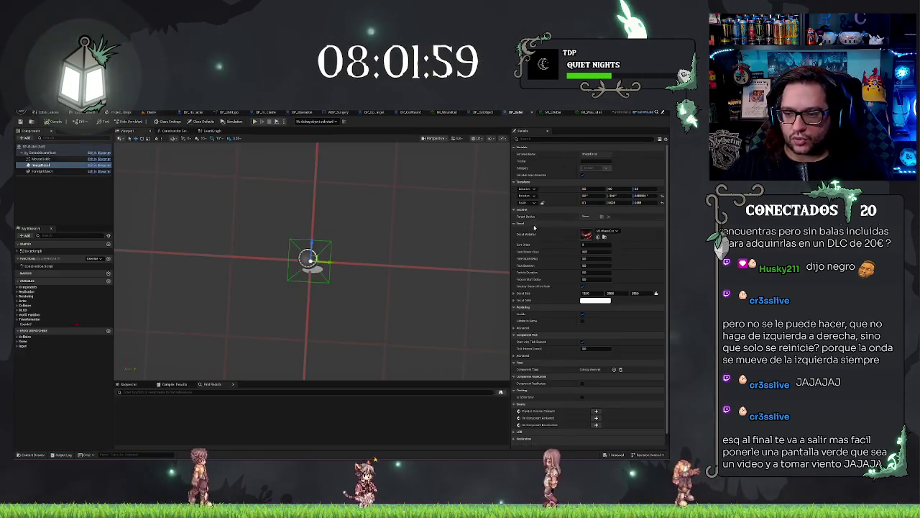
left_click(600, 231)
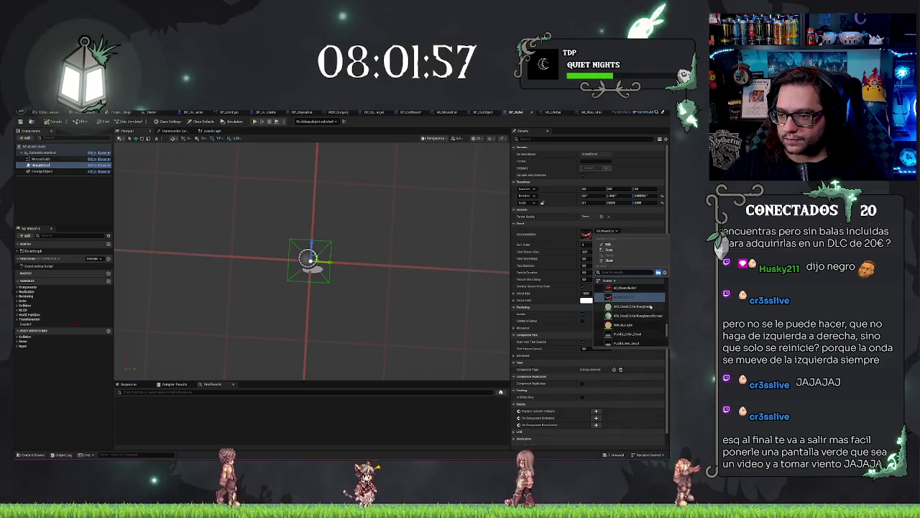
left_click(364, 204)
key("ctrl+s")
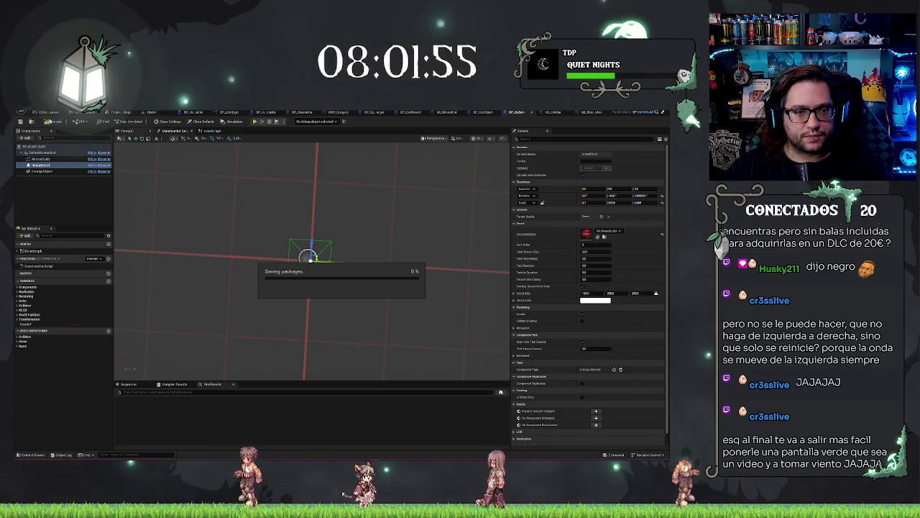
left_click(151, 113)
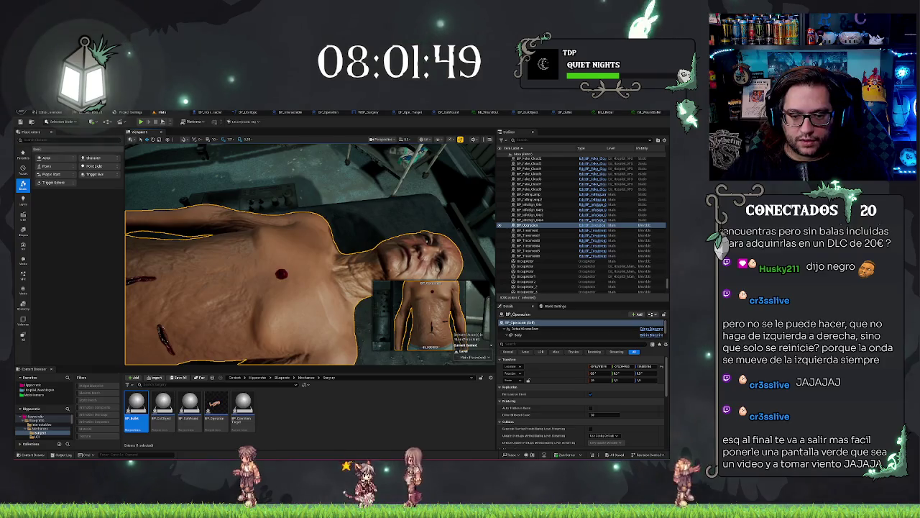
left_click(279, 270)
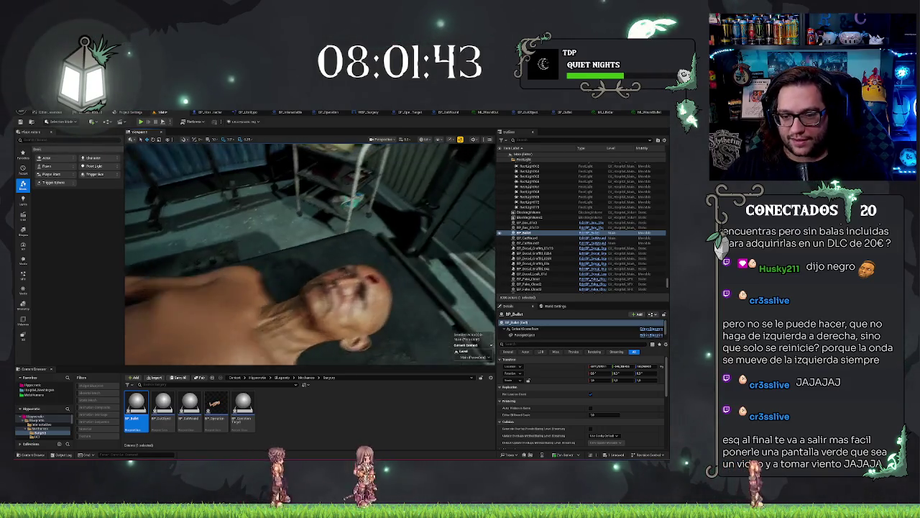
Rotate the bullet actor at the head by -20 degrees, then select the BP_CutWound actor on the chest
left_click(309, 252)
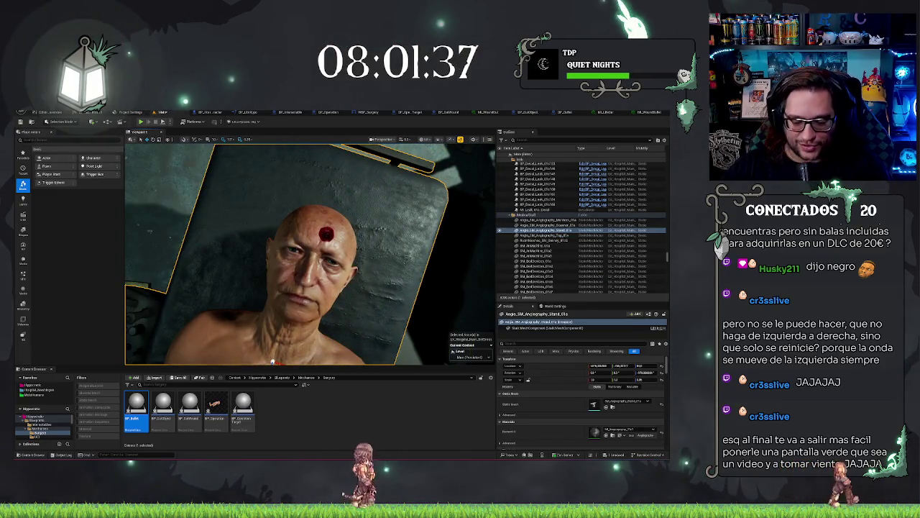
left_click(325, 231)
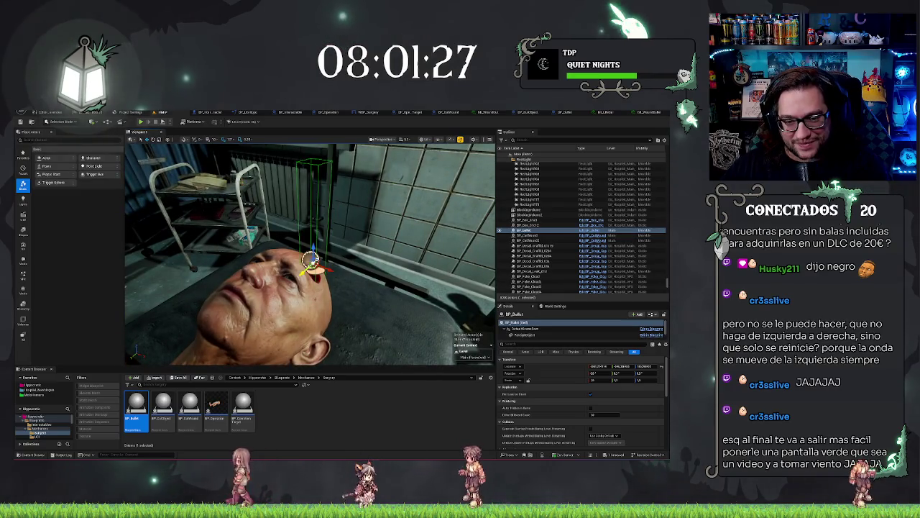
key("e")
left_click_drag(325, 248, 337, 281)
key("w")
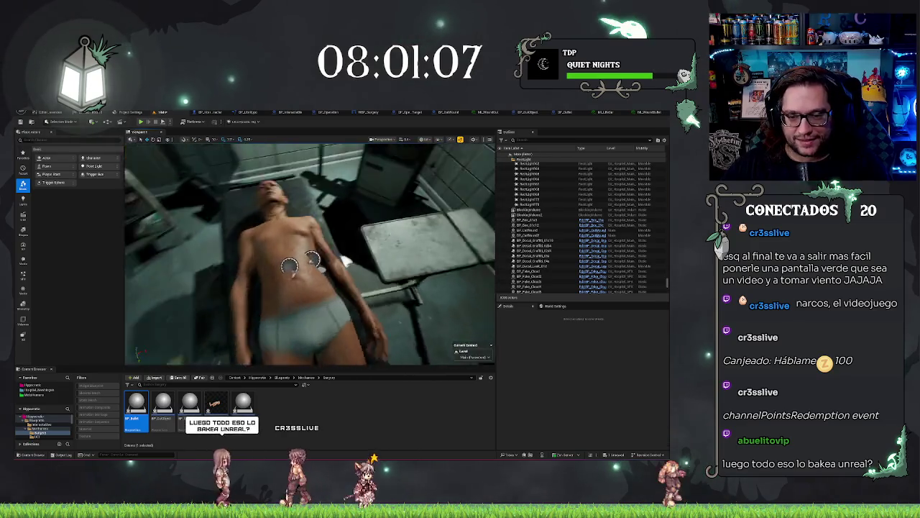
left_click(331, 272)
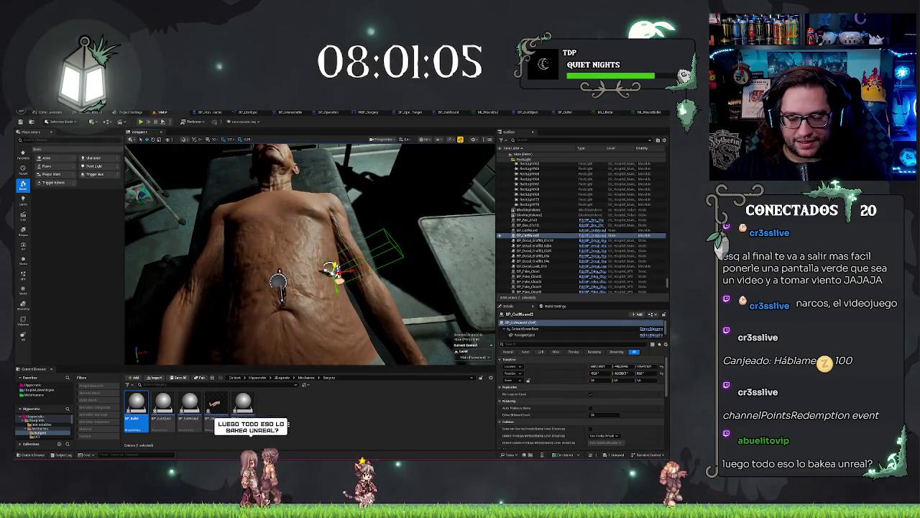
left_click(278, 281)
key("Escape")
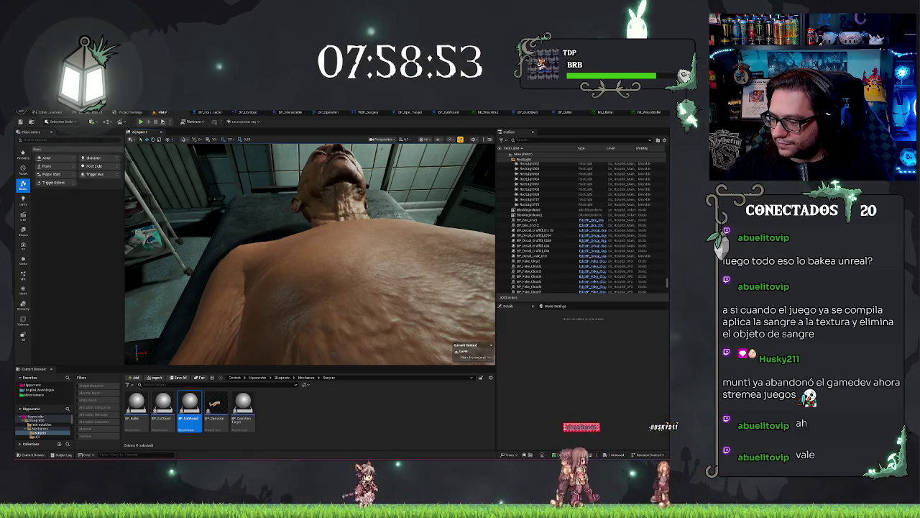
left_click_drag(327, 255, 317, 232)
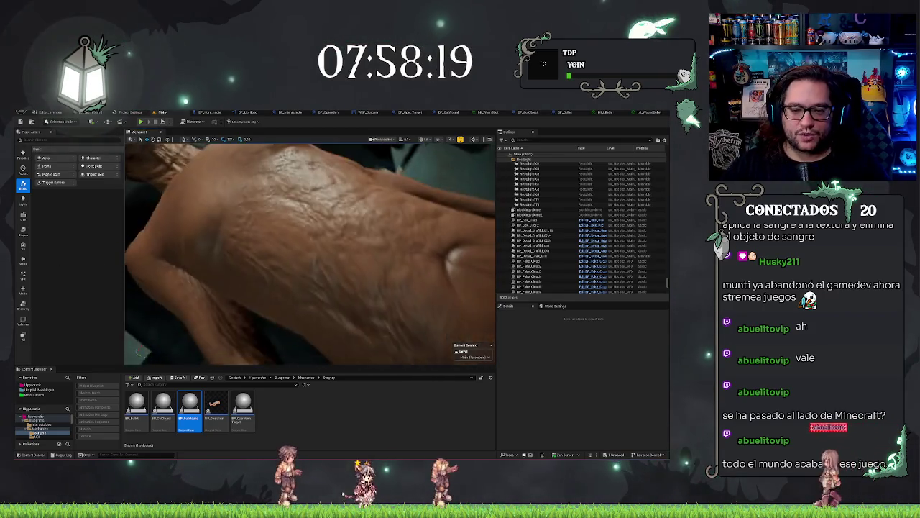
left_click_drag(276, 269, 276, 269)
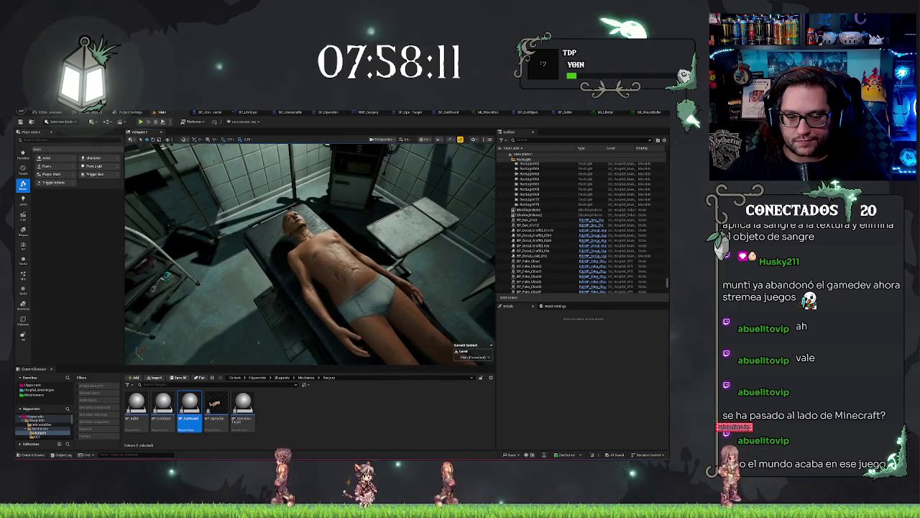
left_click(266, 437)
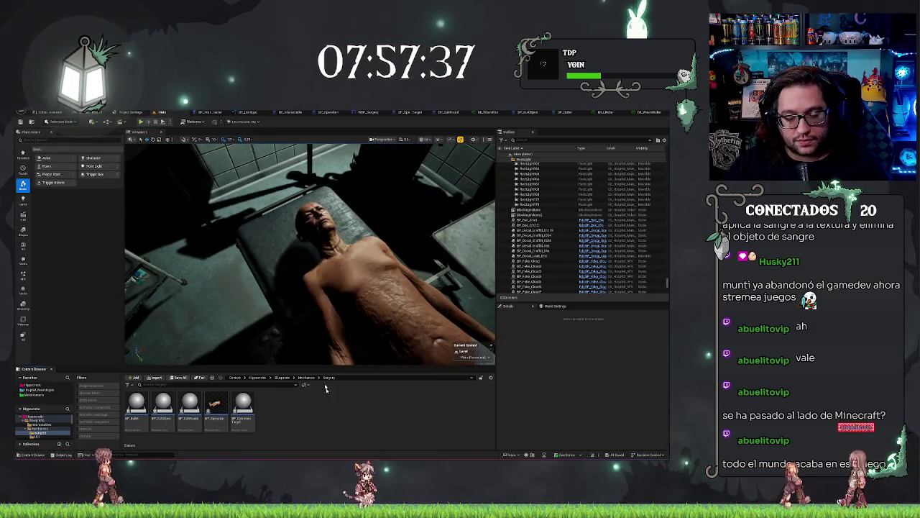
Review BP_Operacion's widget, input-mode, delay and surgery nodes, then switch to BP_CutObject
left_click(330, 113)
mouse_move(401, 184)
left_mouse_down()
mouse_move(402, 148)
mouse_move(197, 298)
mouse_move(385, 292)
left_mouse_up()
mouse_move(305, 280)
left_mouse_down()
mouse_move(232, 300)
mouse_move(364, 302)
mouse_move(353, 311)
left_mouse_up()
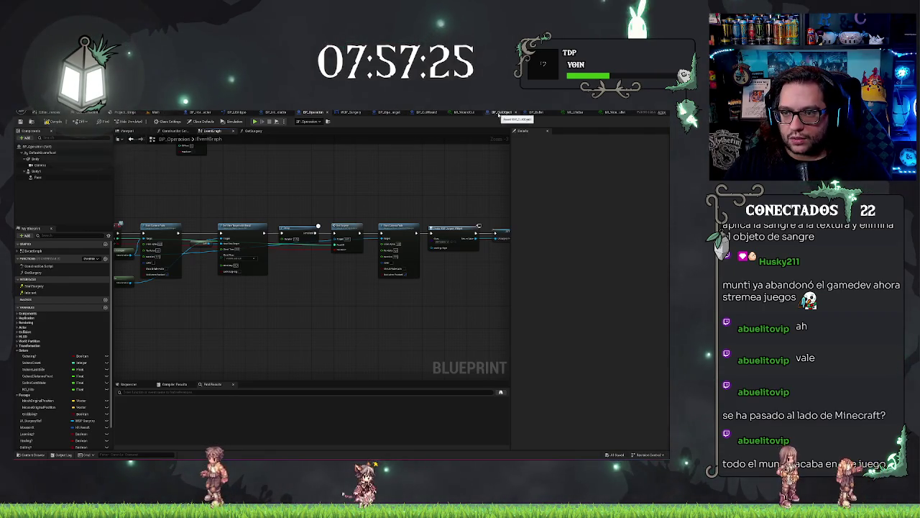
left_click(500, 113)
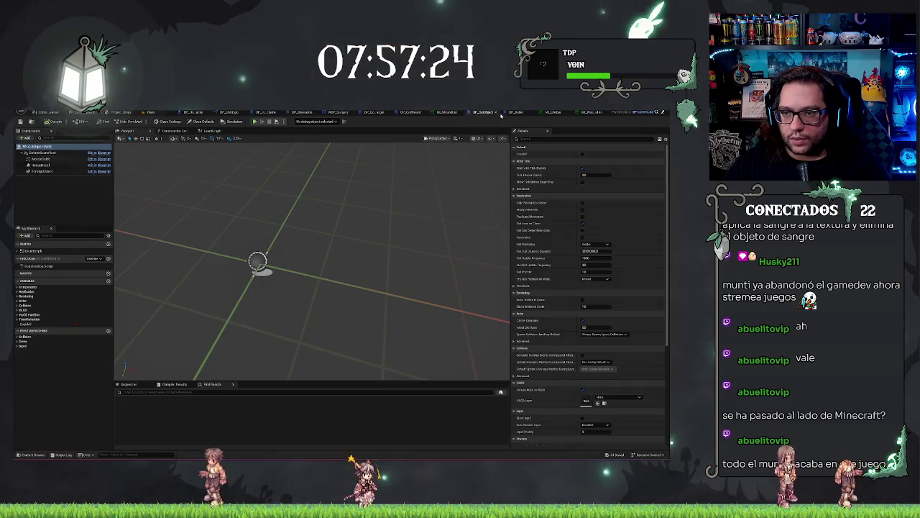
left_click(50, 172)
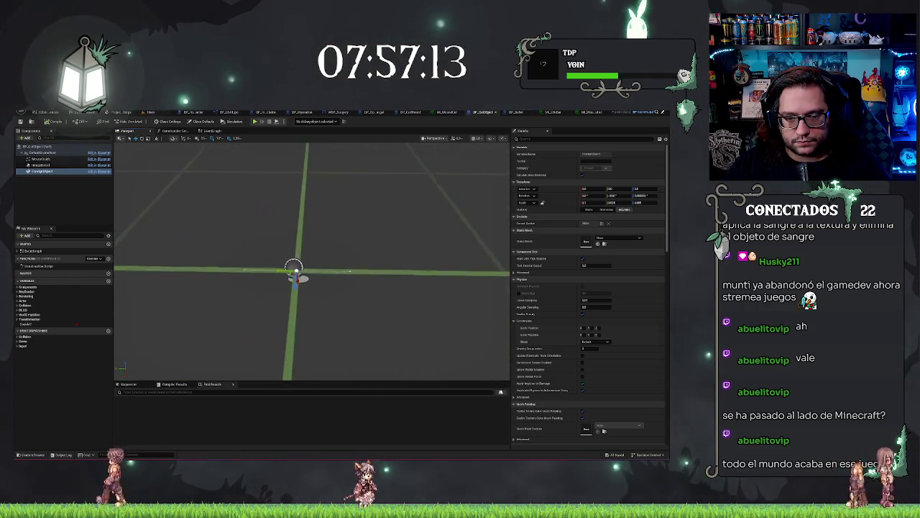
left_click(53, 202)
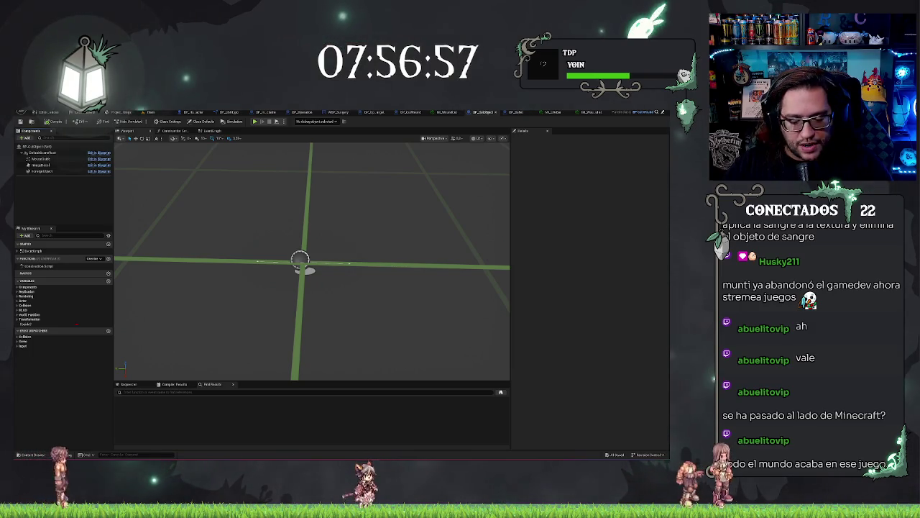
left_click(39, 153)
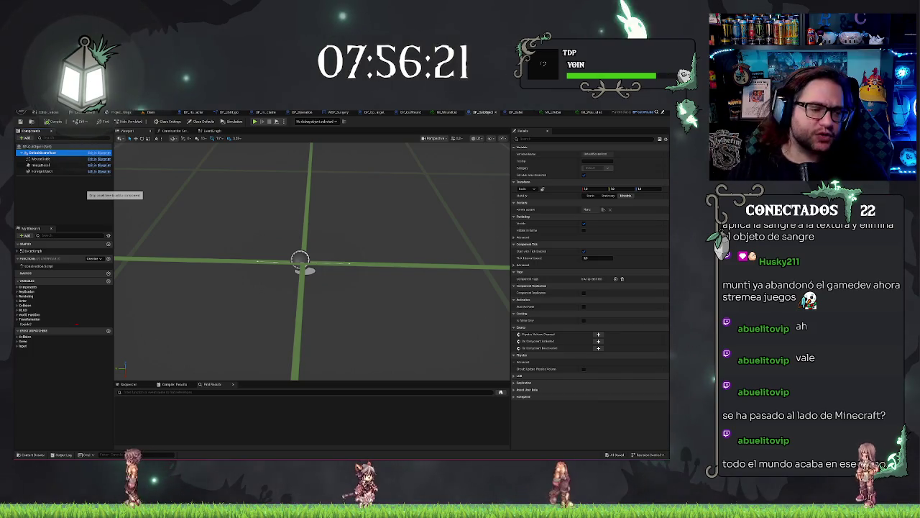
Paste four Box Collision components under DefaultSceneRoot and inspect each box and the ForeignObject mesh
key("ctrl+v")
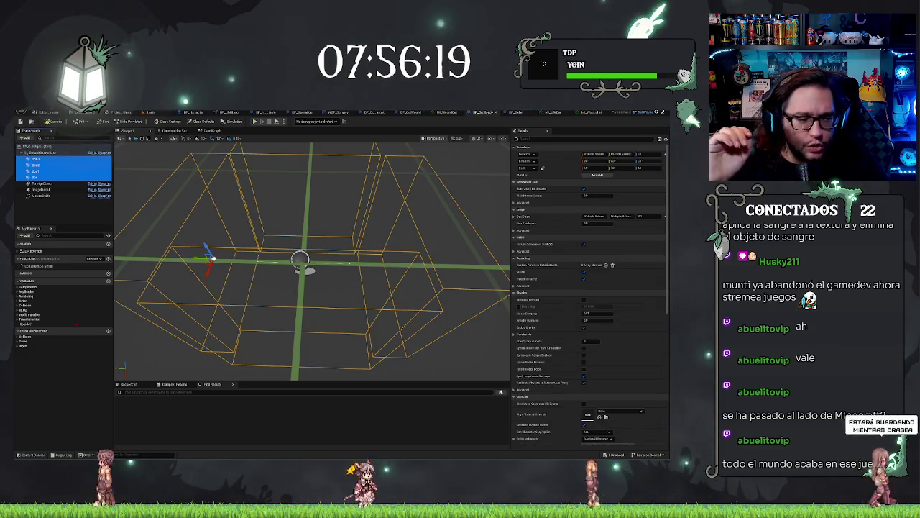
left_click_drag(286, 224, 327, 284)
mouse_move(130, 175)
left_mouse_down()
mouse_move(158, 183)
mouse_move(130, 175)
left_mouse_up()
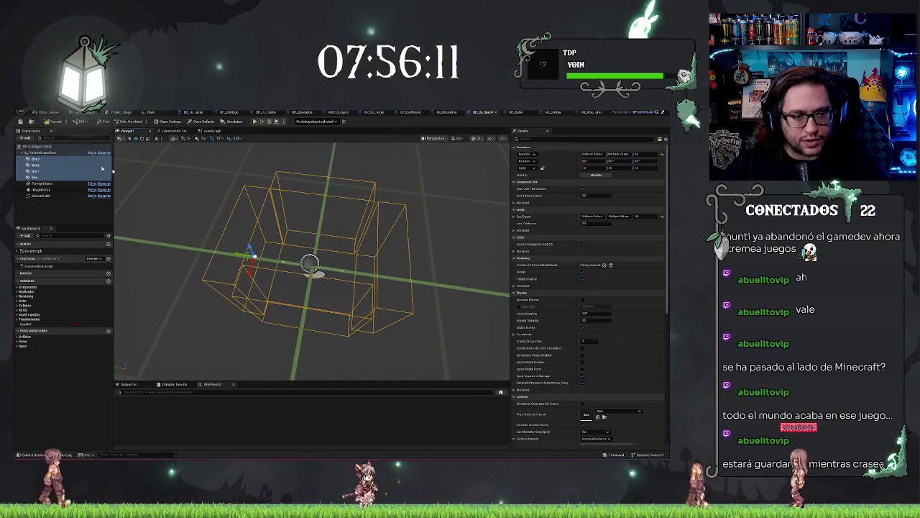
left_click(33, 176)
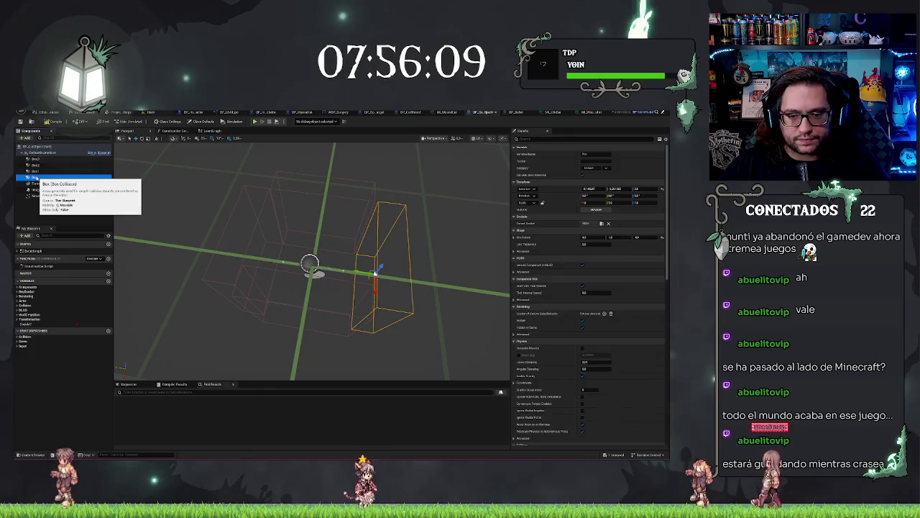
left_click(36, 171)
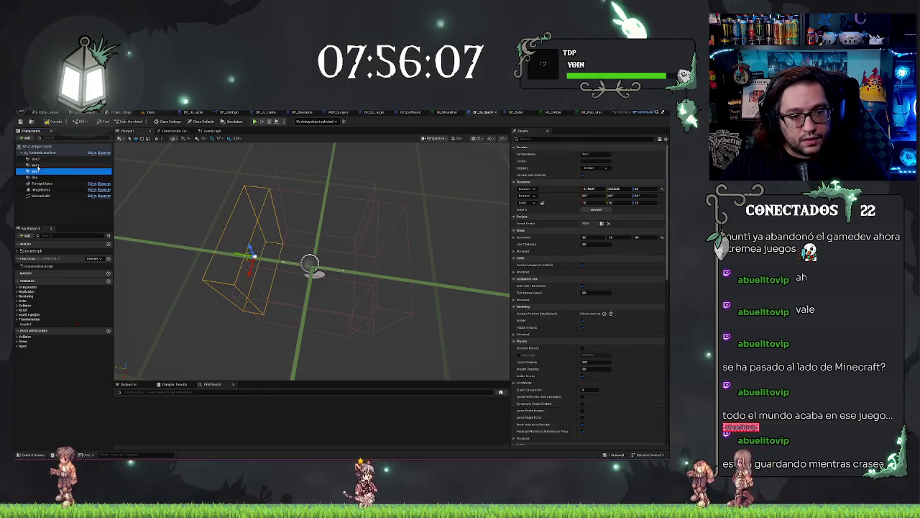
double_click(35, 158)
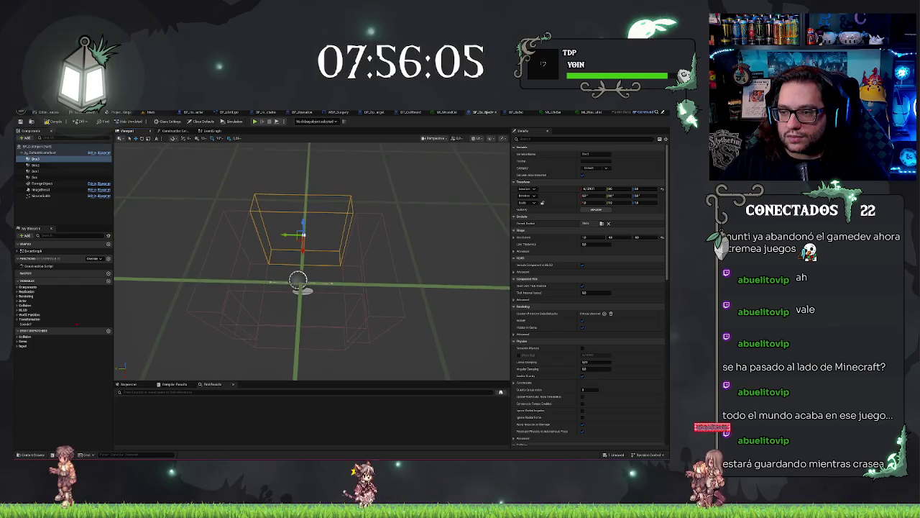
scroll(573, 357, "down", 10)
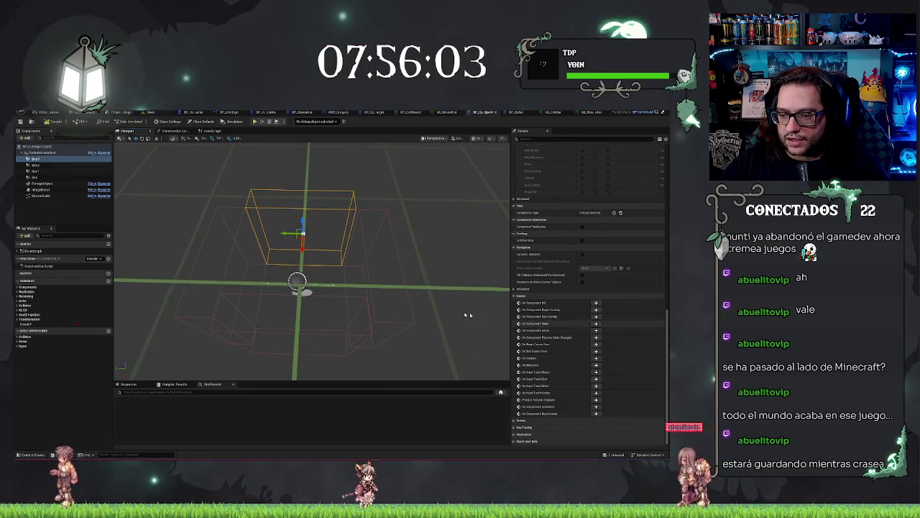
scroll(495, 320, "up", 10)
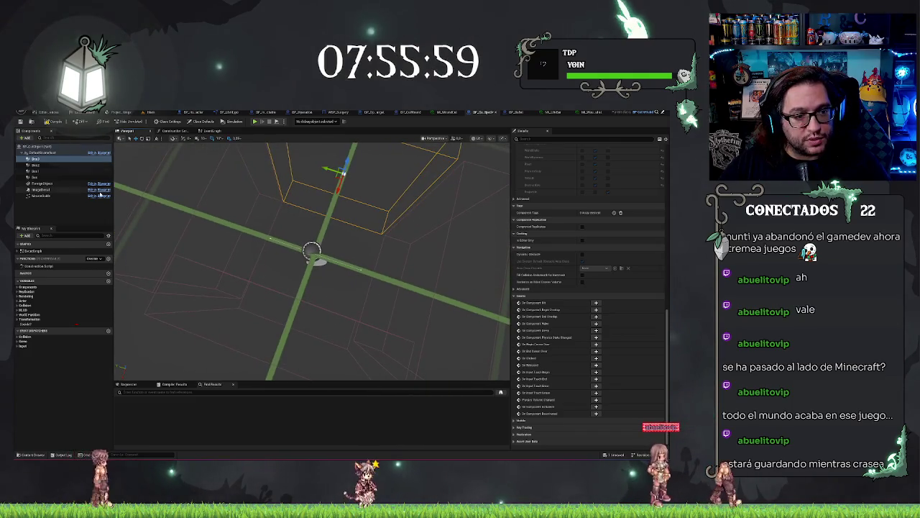
left_click(76, 185)
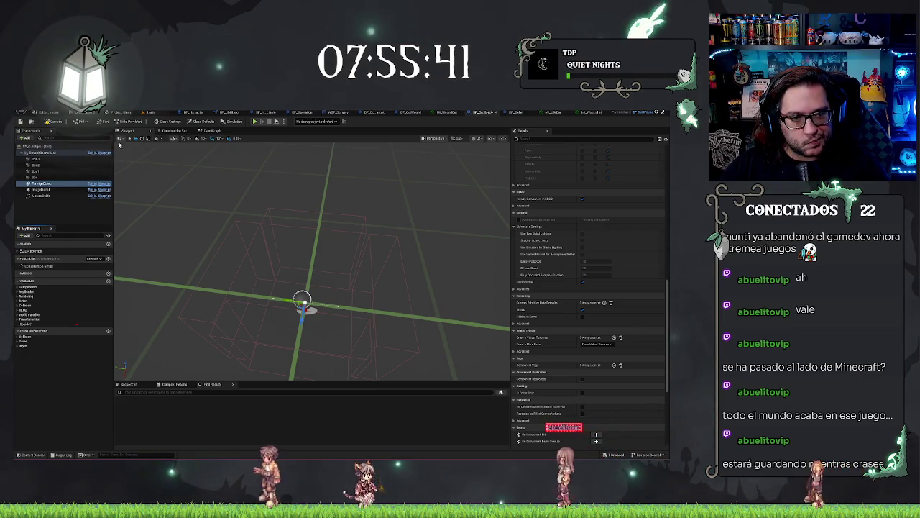
left_click(171, 132)
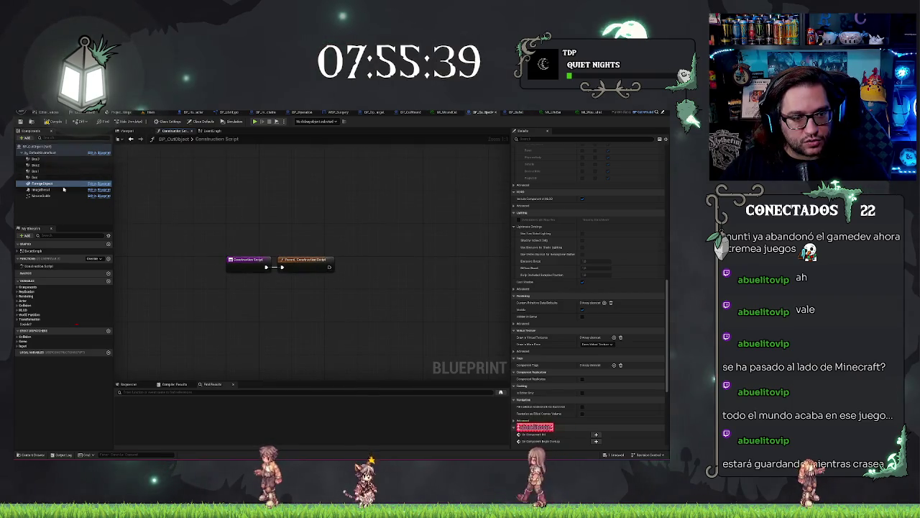
In the construction script, drive ForeignObject's Set Static Mesh from a promoted variable named Object
mouse_move(44, 184)
left_mouse_down()
mouse_move(134, 242)
mouse_move(340, 317)
mouse_move(340, 284)
left_mouse_up()
type("set mesh")
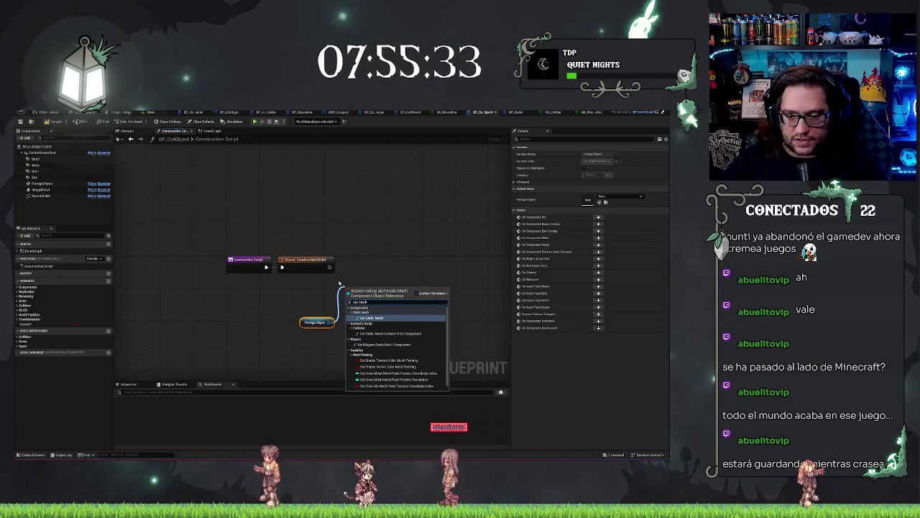
key("Return")
left_click_drag(328, 337, 329, 337)
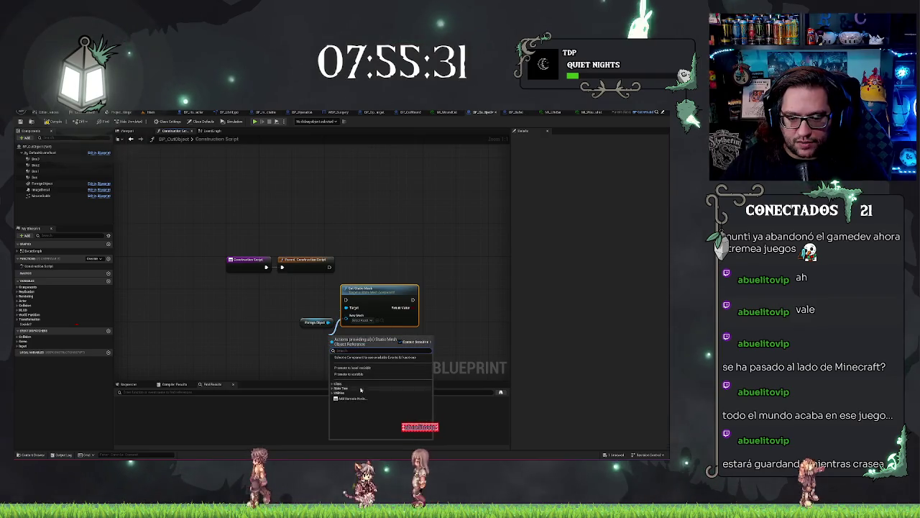
left_click(345, 374)
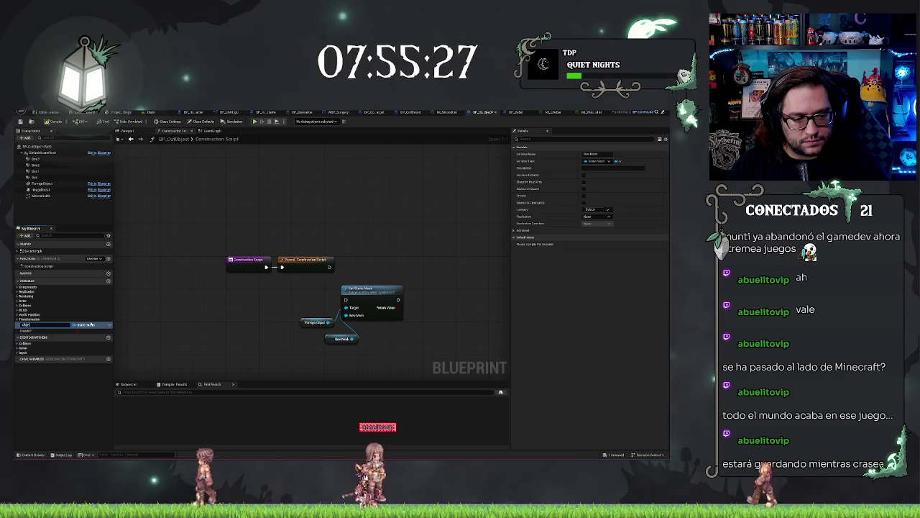
key("Return")
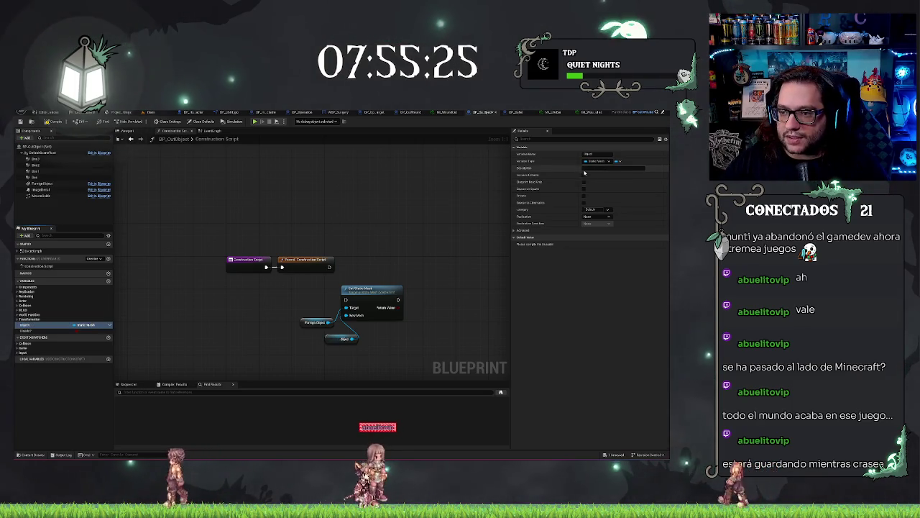
Make Object instance-editable, compile, check its mesh list, and return to the Main level
left_click(584, 175)
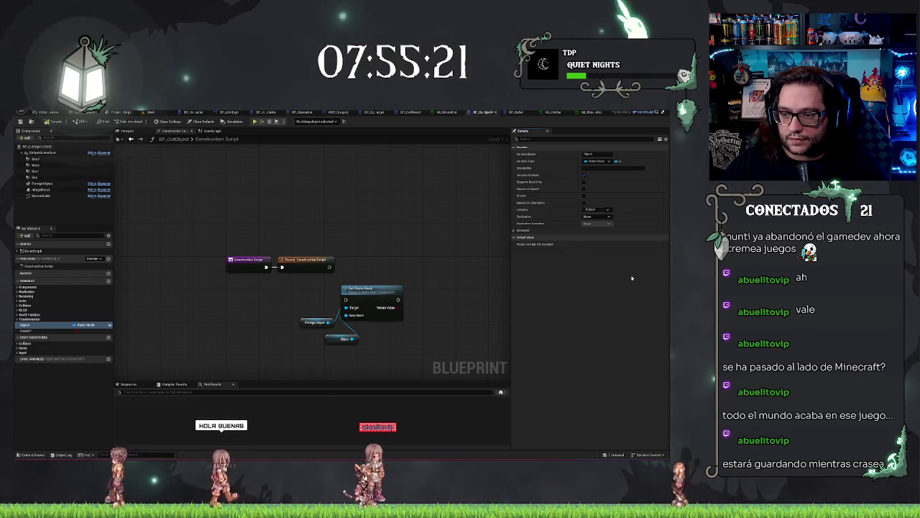
key("F7")
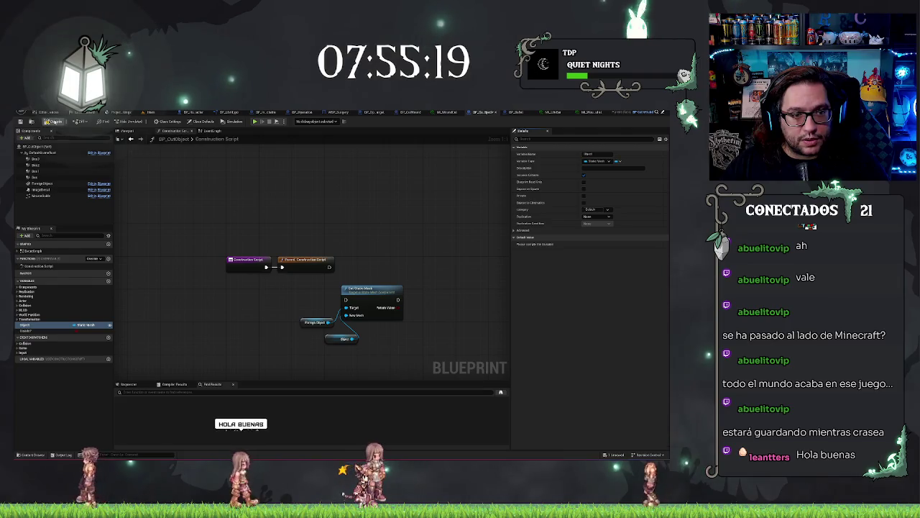
left_click(604, 246)
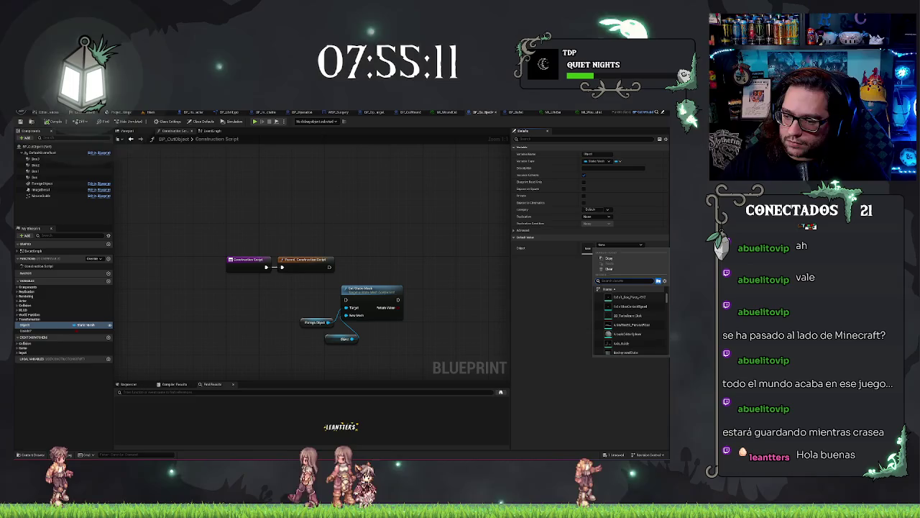
left_click(220, 199)
left_click(154, 113)
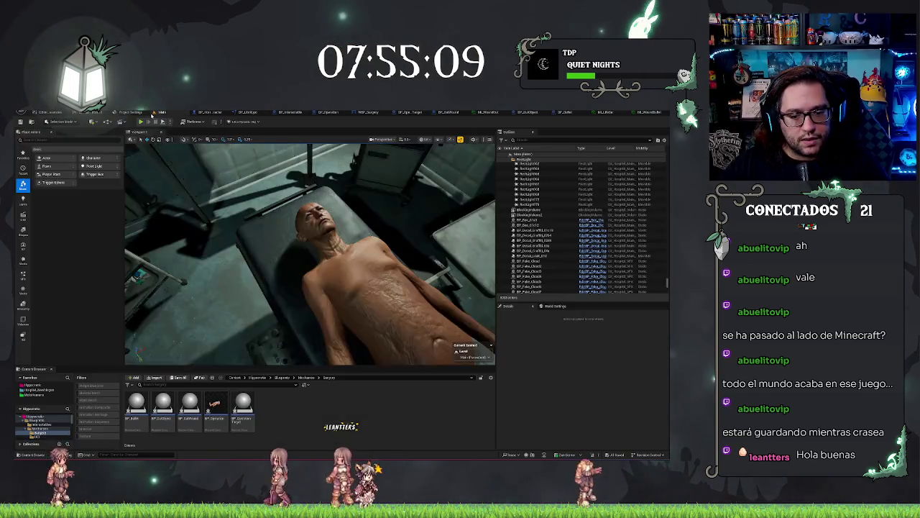
Browse to Mechanics > Hipporoots > Meshes, close ML_WoundBullet, and return to BP_CutObject
left_click(40, 429)
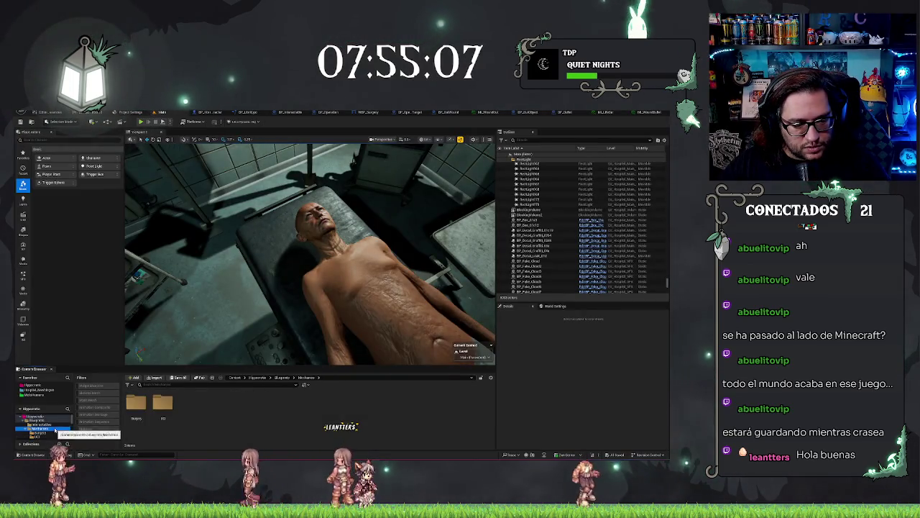
left_click(252, 377)
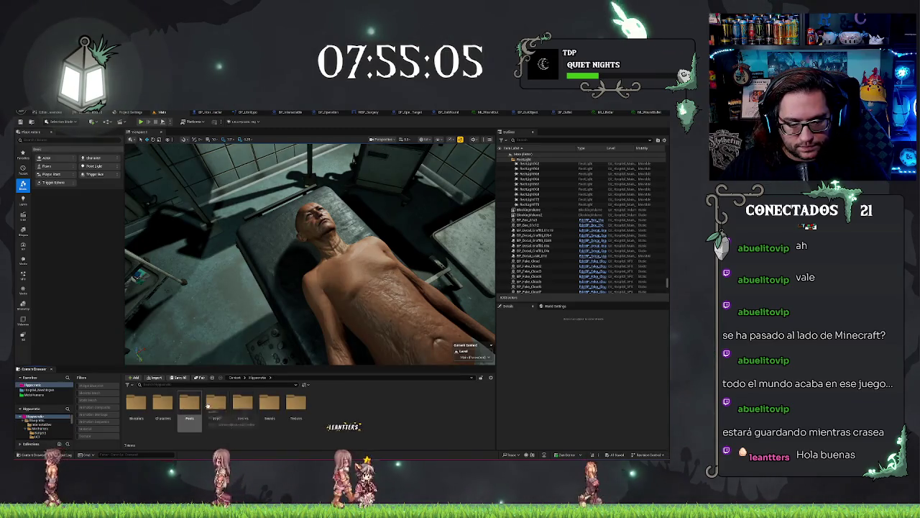
double_click(233, 406)
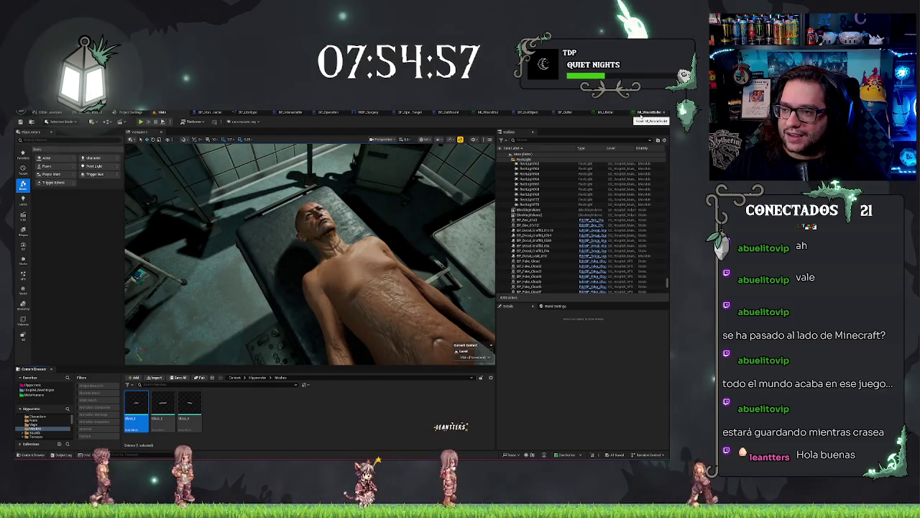
middle_click(642, 115)
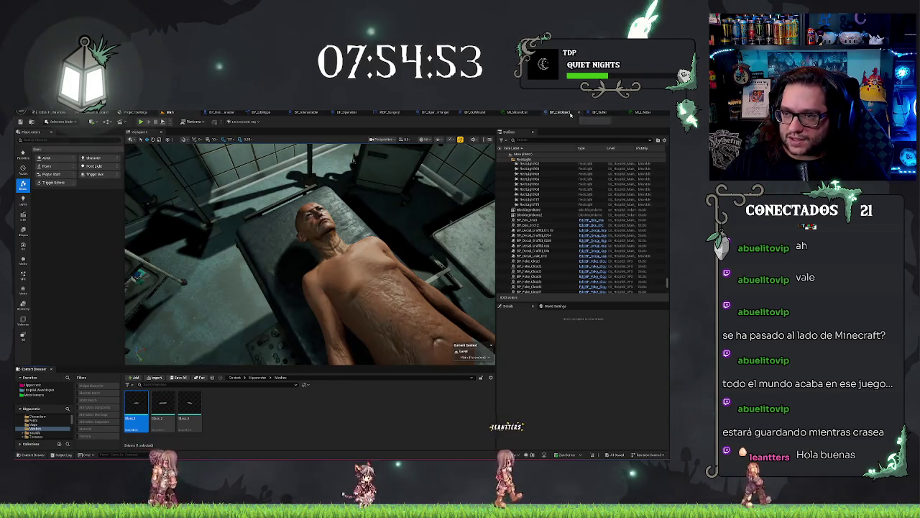
left_click(571, 114)
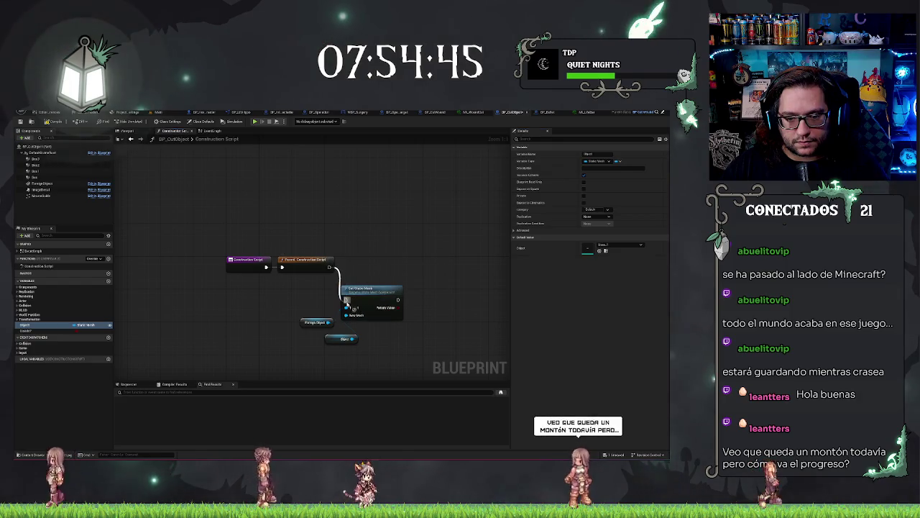
Line up the Foreign Object and Object getters beside Set Static Mesh, then frame ForeignObject in the viewport
left_click_drag(317, 321, 314, 307)
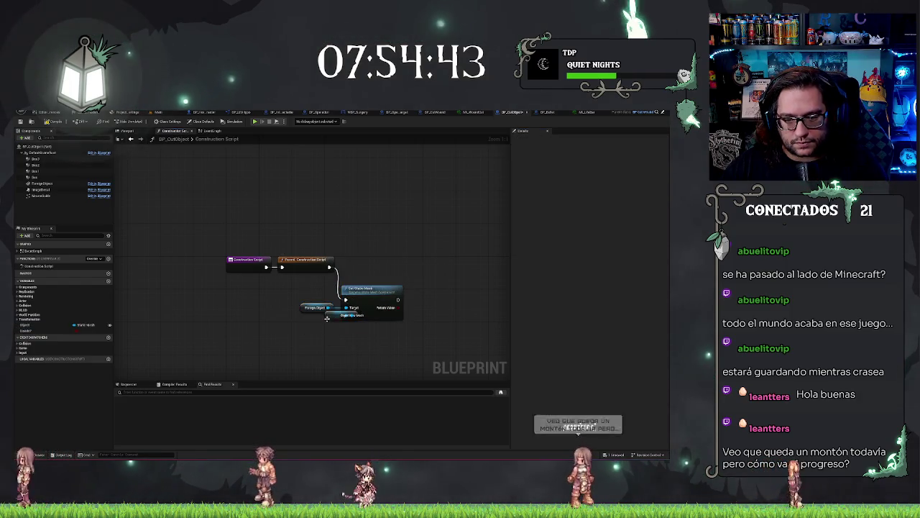
mouse_move(283, 338)
left_mouse_down()
mouse_move(405, 284)
mouse_move(414, 257)
left_mouse_up()
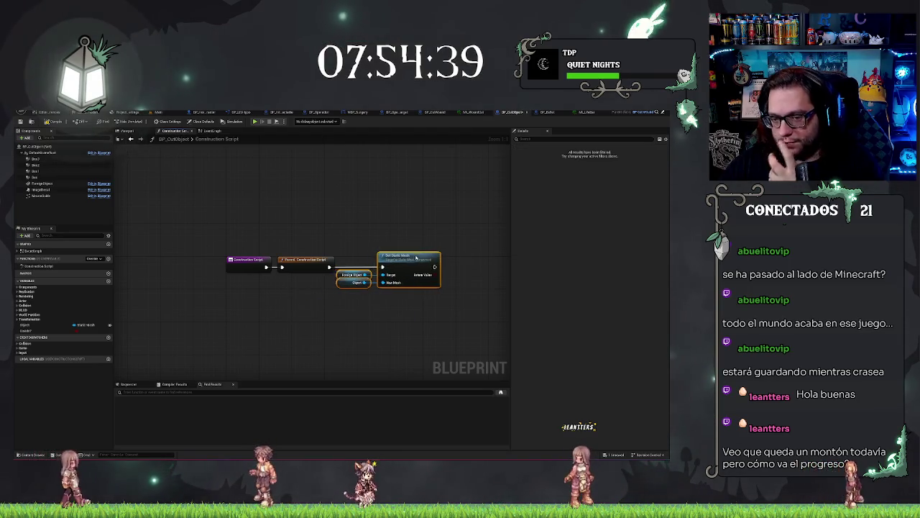
left_click(312, 296)
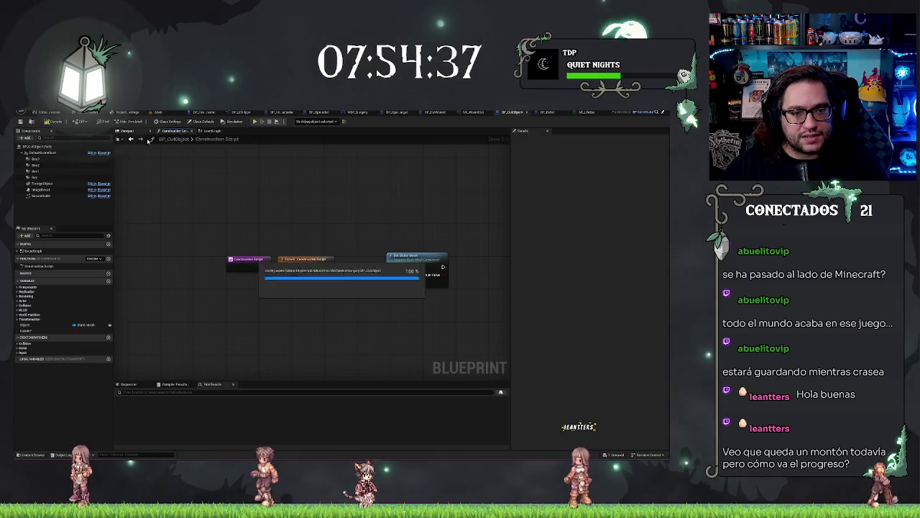
left_click(122, 132)
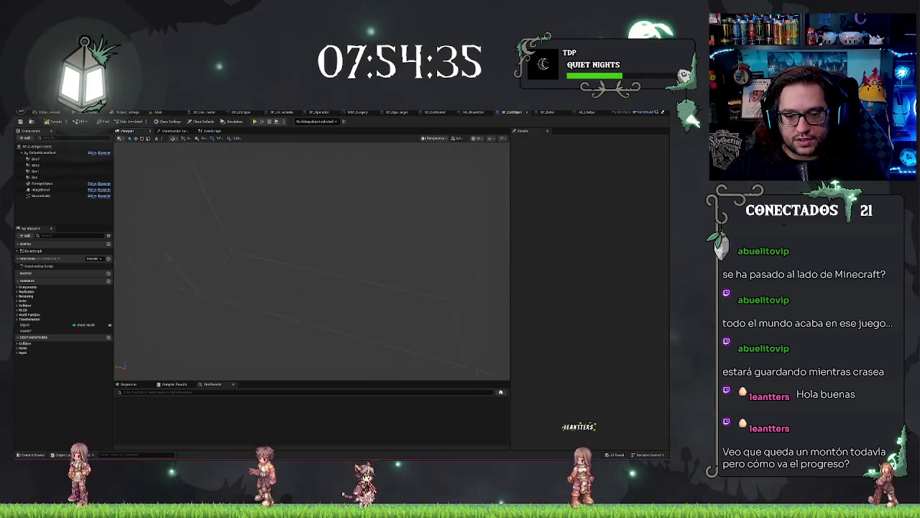
mouse_move(230, 208)
left_mouse_down()
mouse_move(238, 216)
mouse_move(230, 208)
left_mouse_up()
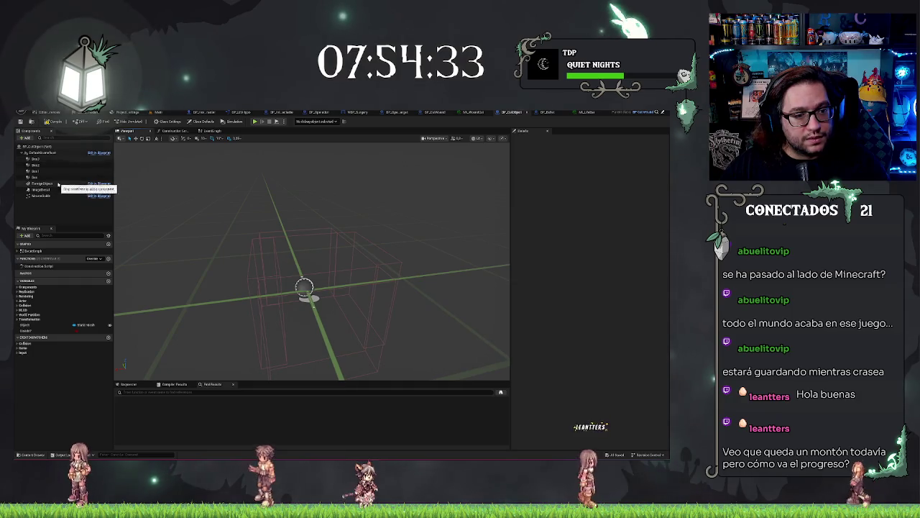
left_click(59, 184)
left_click_drag(387, 332, 345, 320)
key("f")
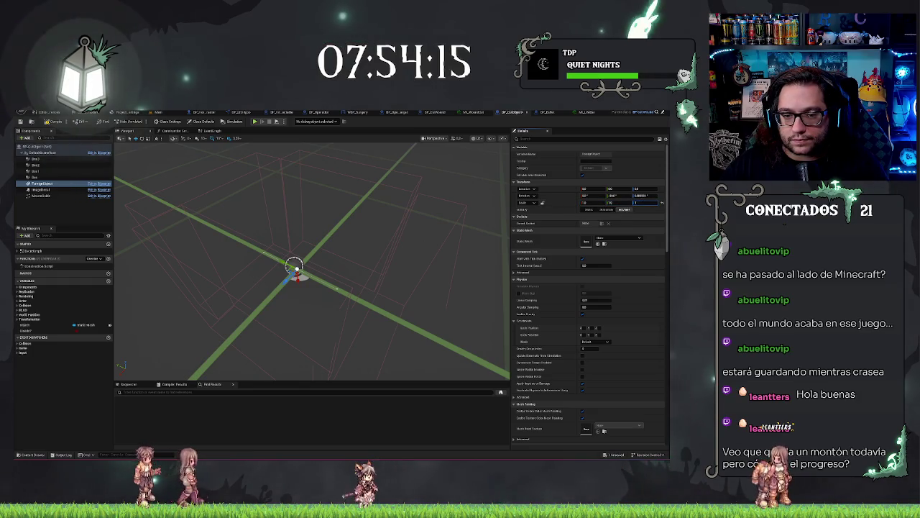
Rotate the ForeignObject mesh 90° in yaw inside the box collision walls
mouse_move(304, 257)
left_mouse_down()
mouse_move(307, 248)
mouse_move(273, 339)
mouse_move(329, 263)
mouse_move(278, 253)
mouse_move(338, 259)
left_mouse_up()
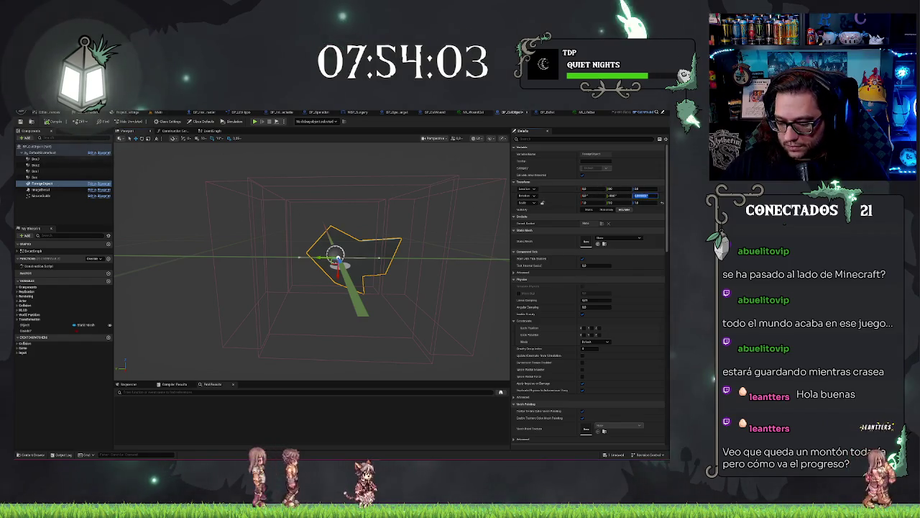
key("Return")
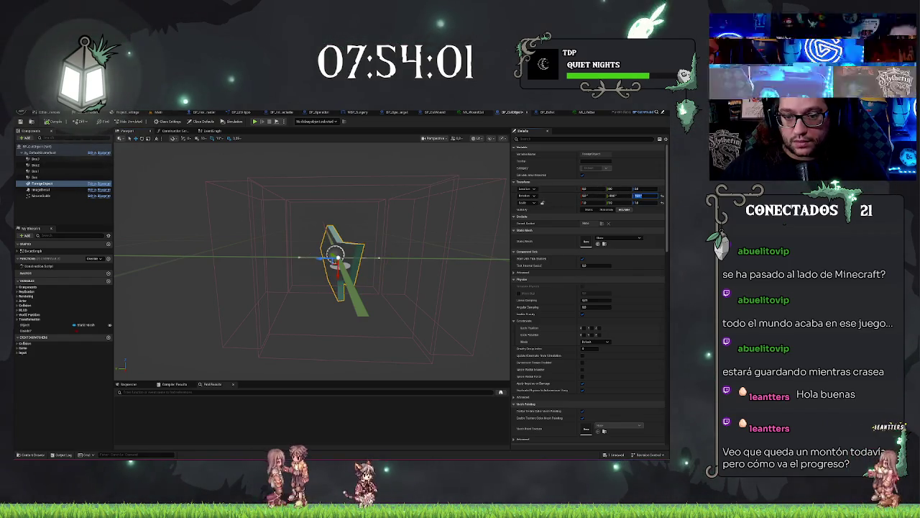
left_click_drag(410, 271, 413, 238)
key("f")
key("ctrl+z")
left_click_drag(336, 295, 309, 312)
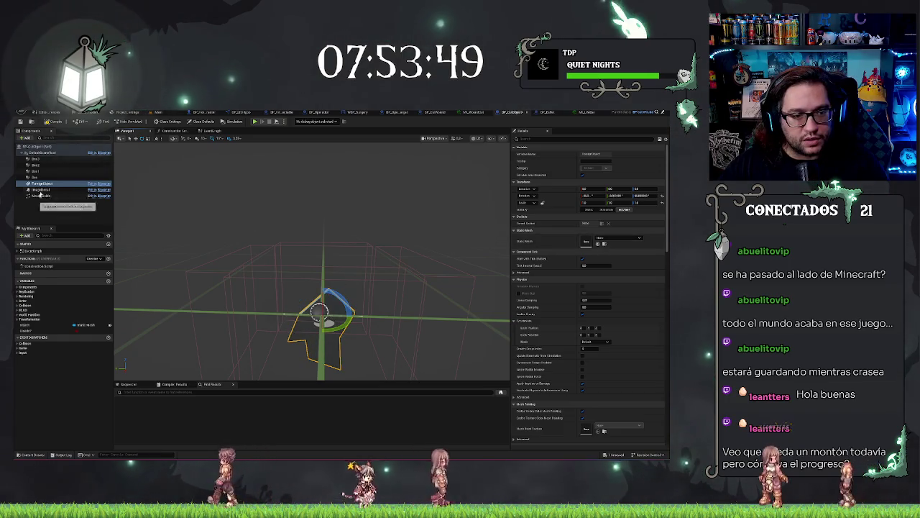
left_click(29, 325)
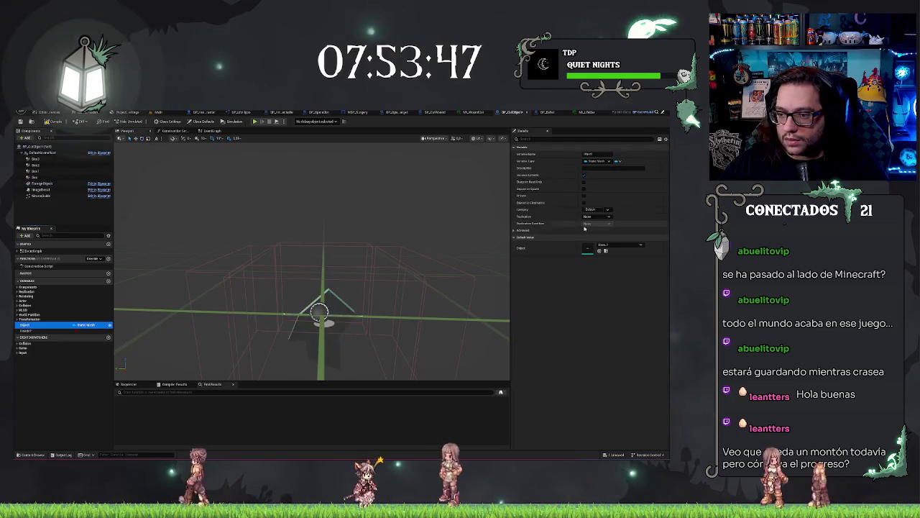
Try several different default meshes for the Object variable and rotate the ForeignObject mesh
left_click(610, 245)
left_click(633, 318)
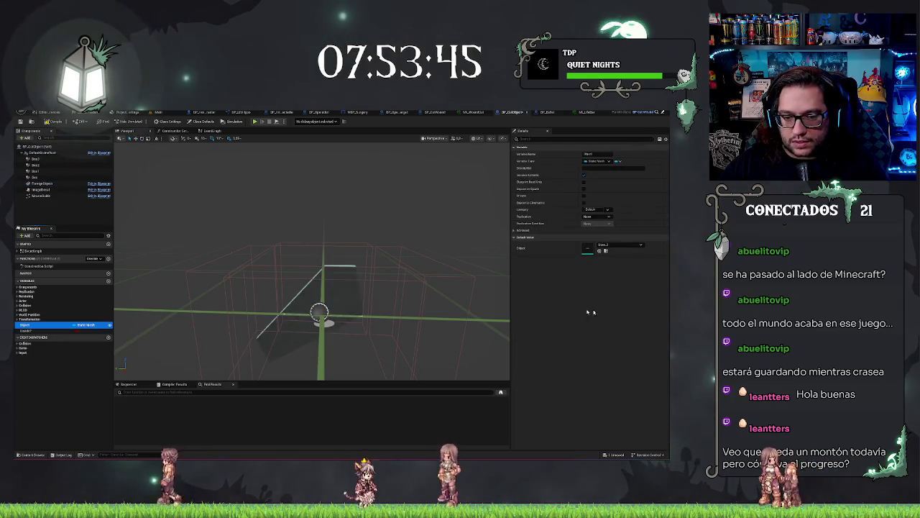
mouse_move(309, 258)
left_mouse_down()
mouse_move(360, 223)
mouse_move(316, 259)
mouse_move(359, 237)
mouse_move(331, 259)
mouse_move(345, 273)
mouse_move(327, 282)
left_mouse_up()
left_click(618, 246)
left_click(618, 310)
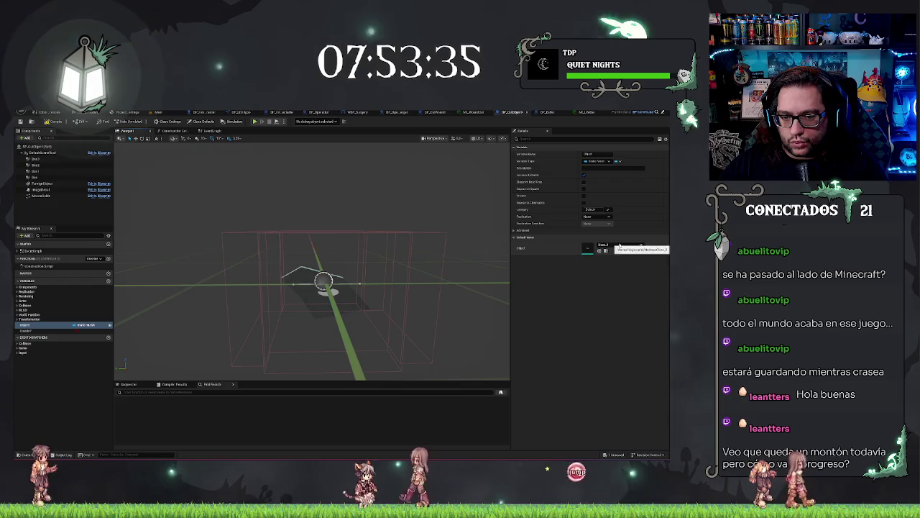
left_click(619, 245)
left_click(638, 312)
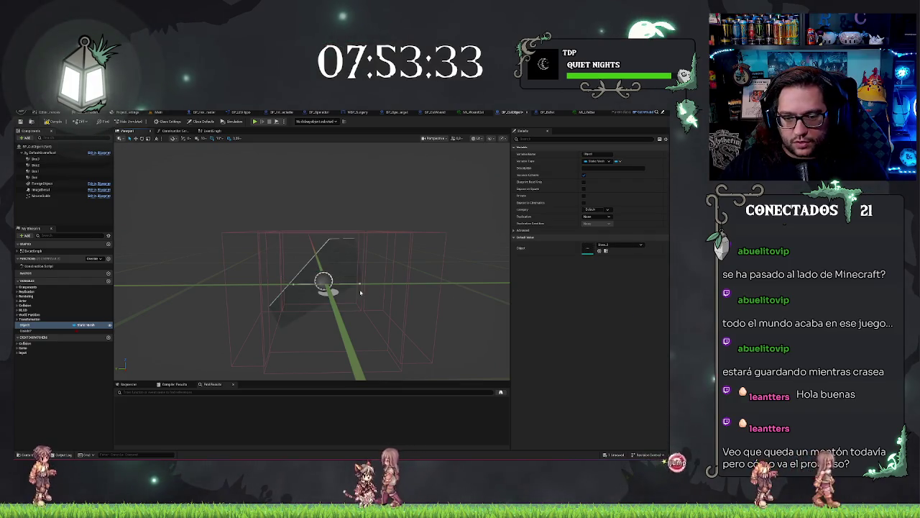
left_click(367, 287)
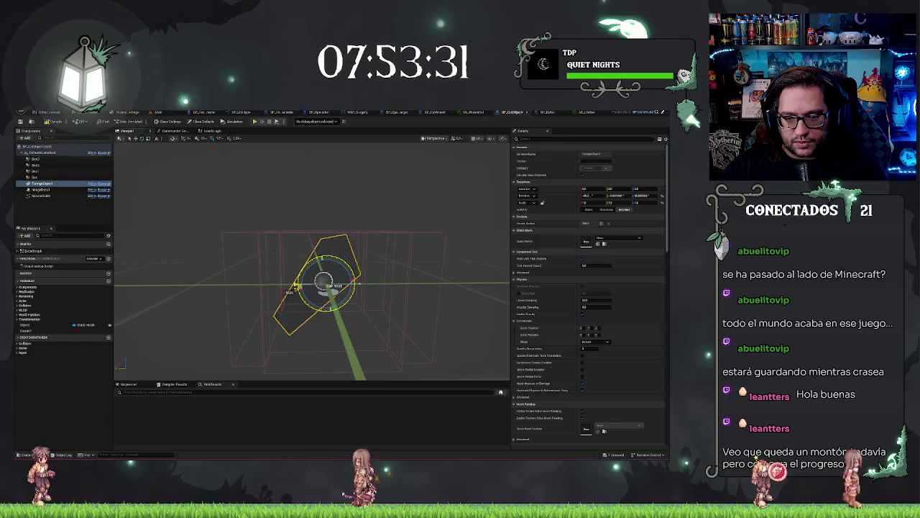
left_click_drag(290, 291, 302, 311)
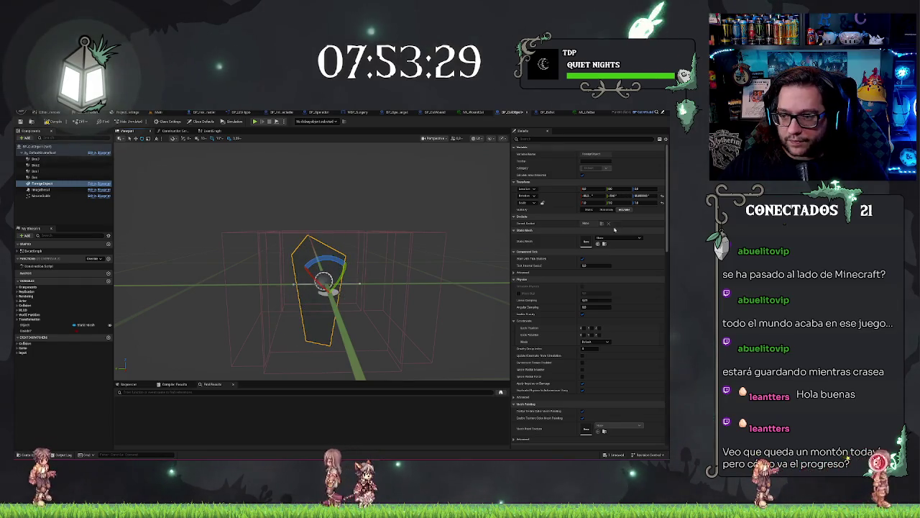
Pick another default mesh for Object and look down on the collision boxes
left_click(44, 325)
left_click(618, 245)
left_click(617, 313)
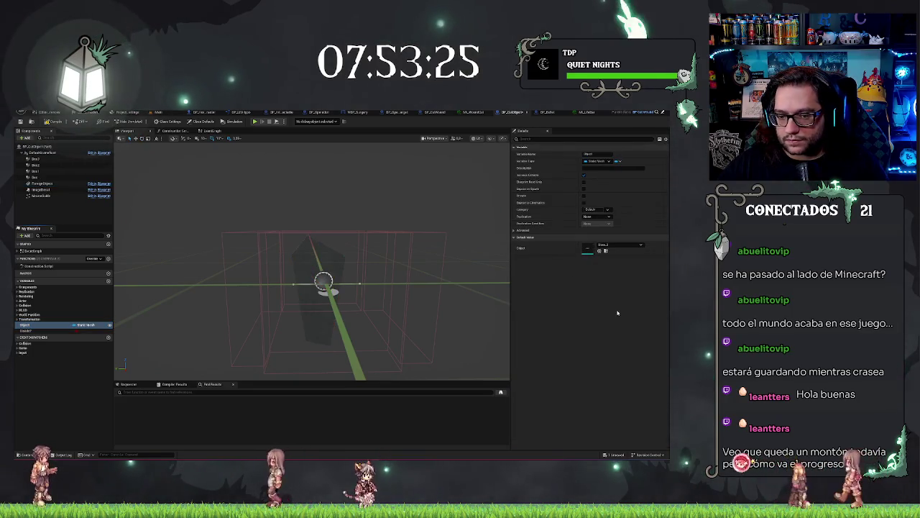
mouse_move(427, 295)
left_mouse_down()
mouse_move(427, 244)
mouse_move(446, 252)
mouse_move(446, 295)
left_mouse_up()
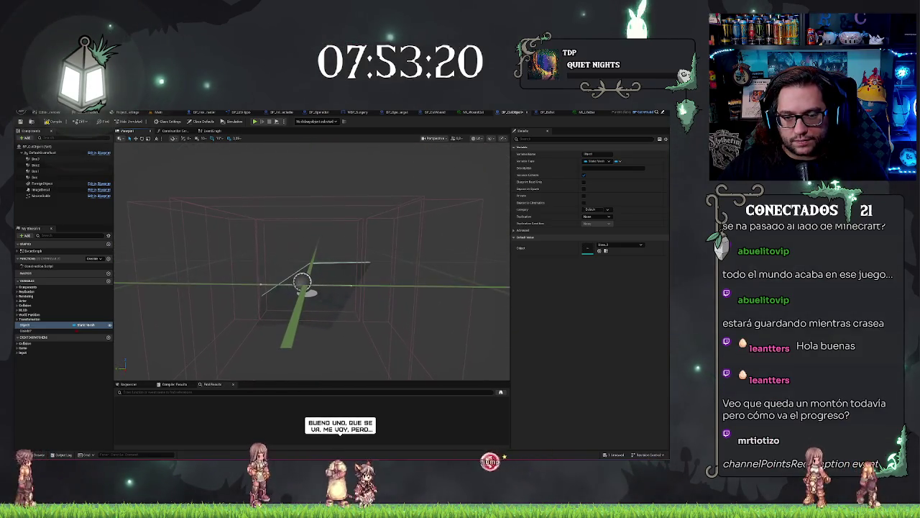
left_click(613, 245)
key("Escape")
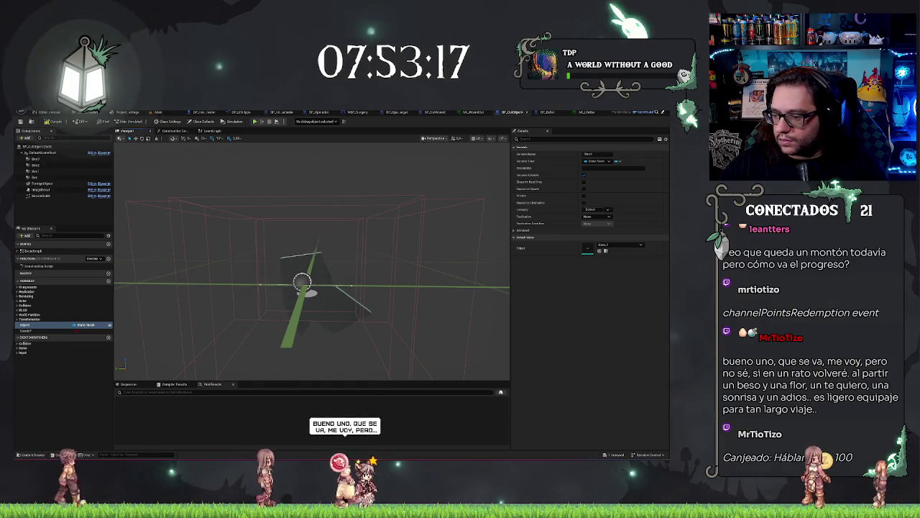
scroll(312, 260, "up", 2)
left_click_drag(312, 274, 312, 291)
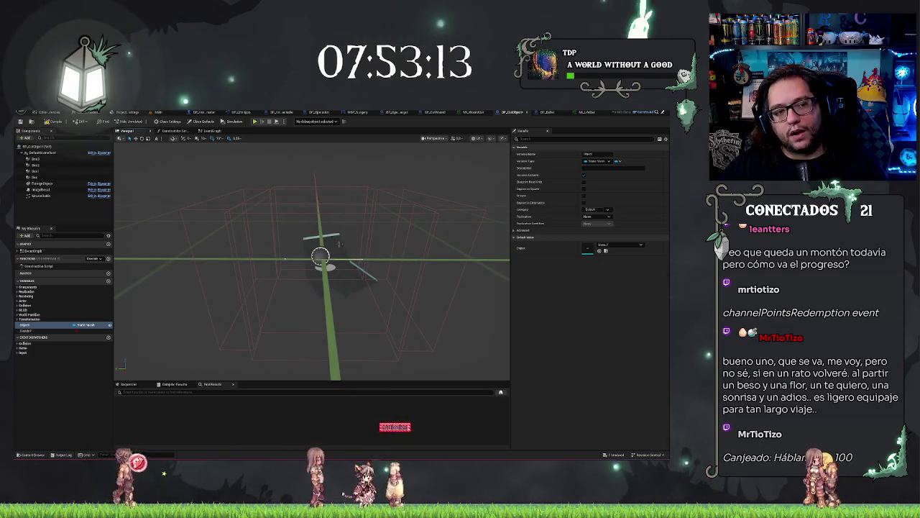
Nudge ForeignObject slightly left and set Object's default to the thin flat blade mesh
left_click(54, 185)
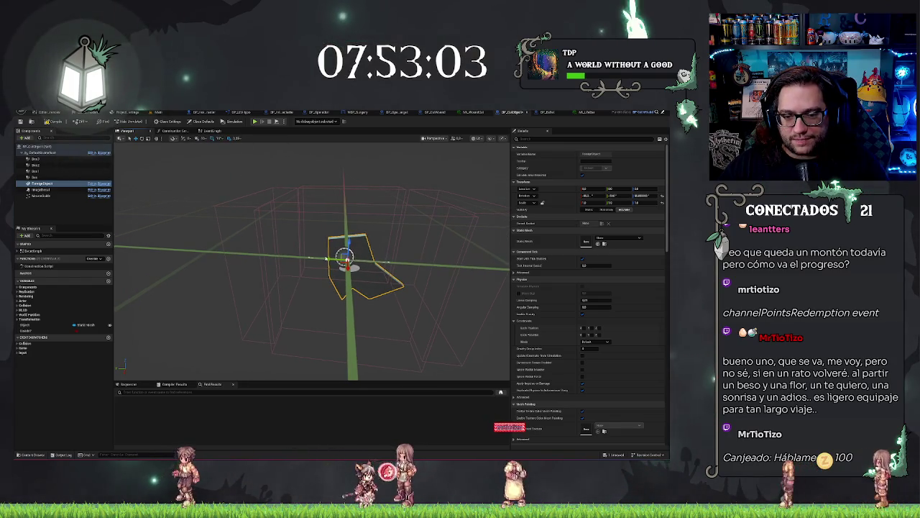
left_click_drag(327, 256, 323, 260)
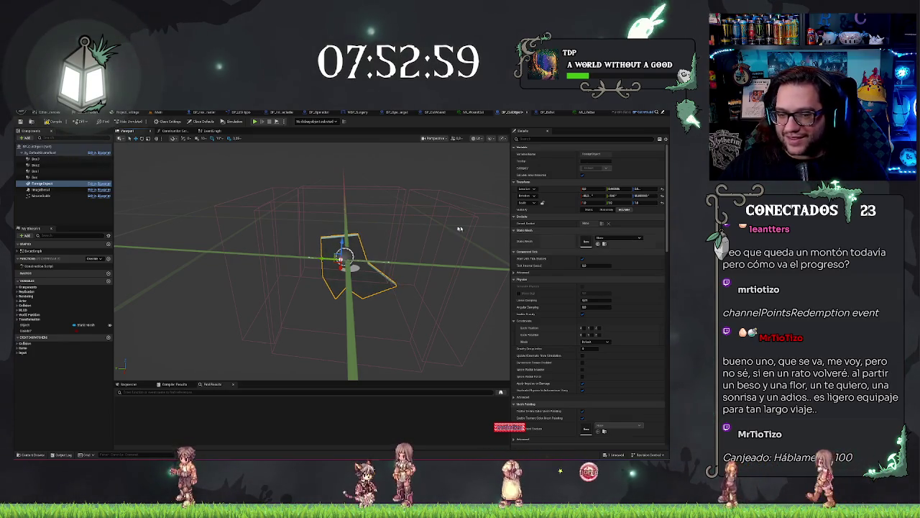
left_click(32, 325)
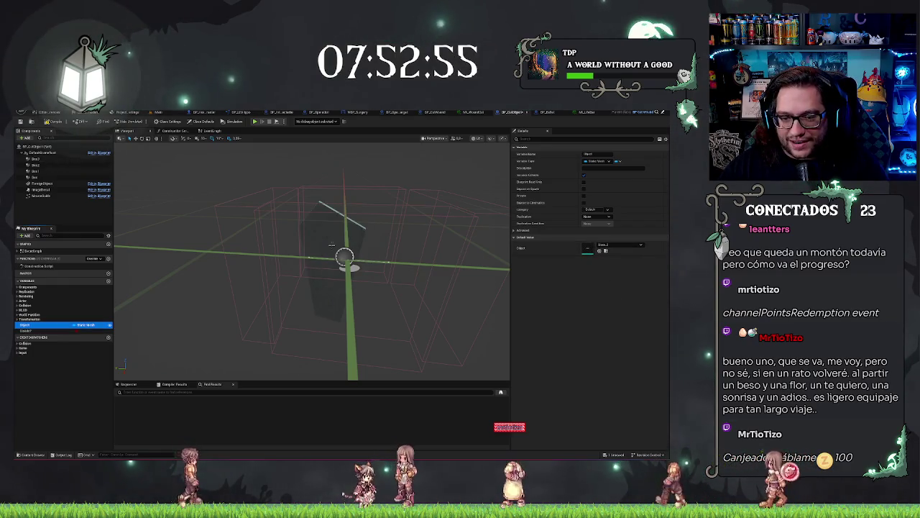
left_click(602, 245)
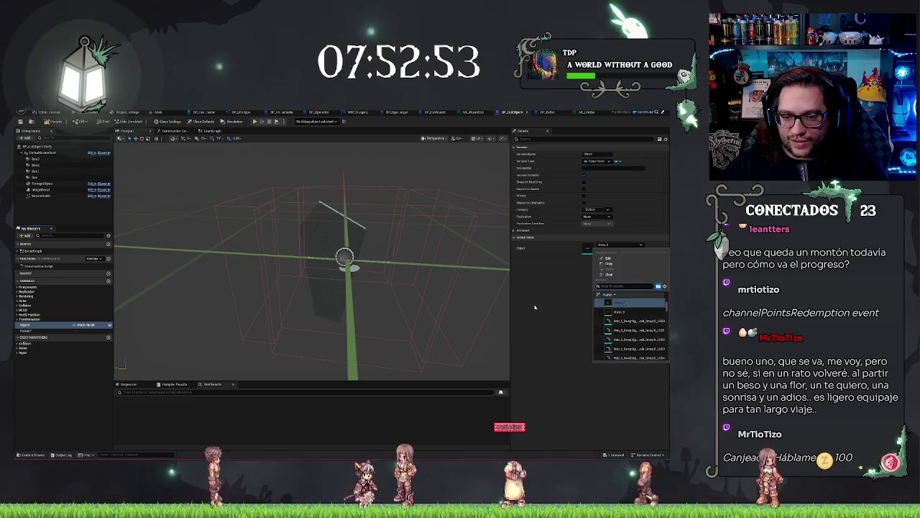
left_click(635, 313)
left_click_drag(470, 288, 448, 280)
left_click_drag(390, 286, 390, 286)
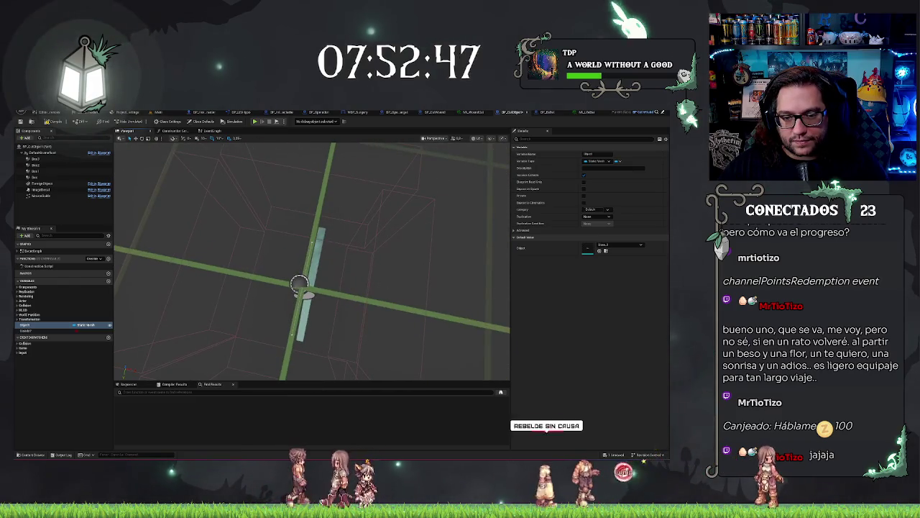
Select the ForeignObject plank and nudge it slightly left and upward
left_click(333, 274)
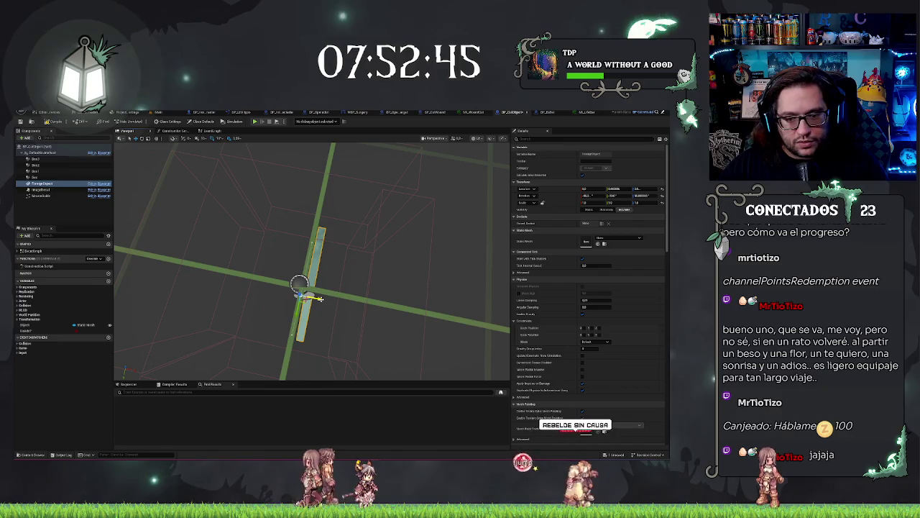
mouse_move(316, 297)
left_mouse_down()
mouse_move(309, 295)
mouse_move(321, 296)
left_mouse_up()
left_click_drag(306, 223, 313, 211)
Orbit around the plank to check its placement, undoing the last location change with Ctrl+Z
left_click_drag(321, 296, 321, 295)
left_click_drag(401, 270, 348, 264)
left_click_drag(428, 272, 428, 272)
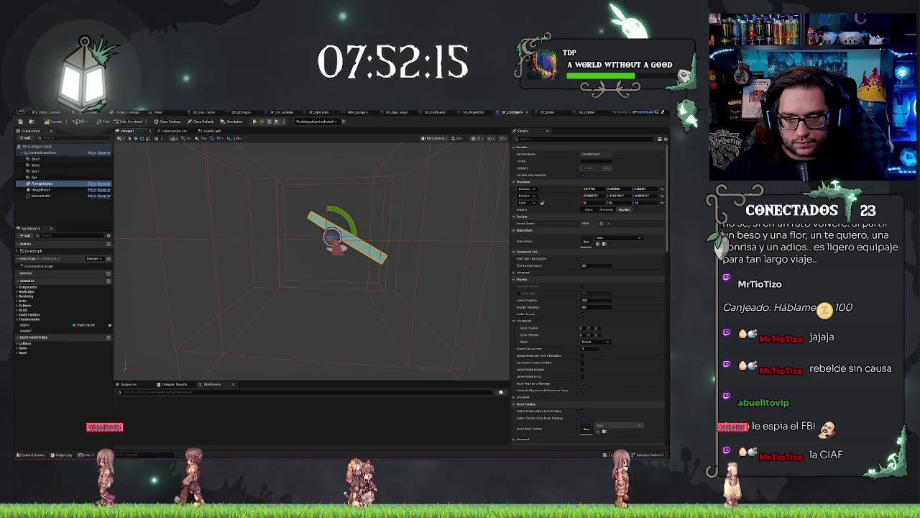
mouse_move(313, 259)
left_mouse_down()
mouse_move(338, 248)
mouse_move(312, 288)
mouse_move(434, 270)
left_mouse_up()
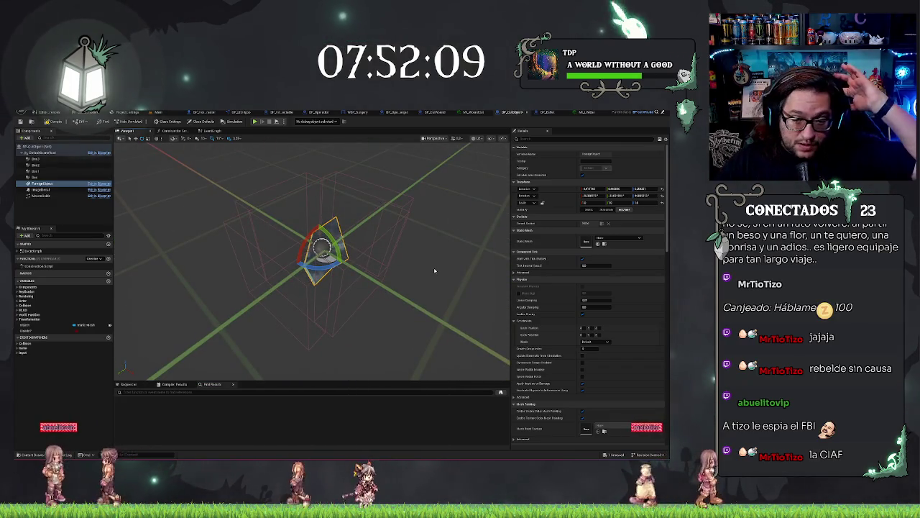
left_click_drag(424, 263, 434, 272)
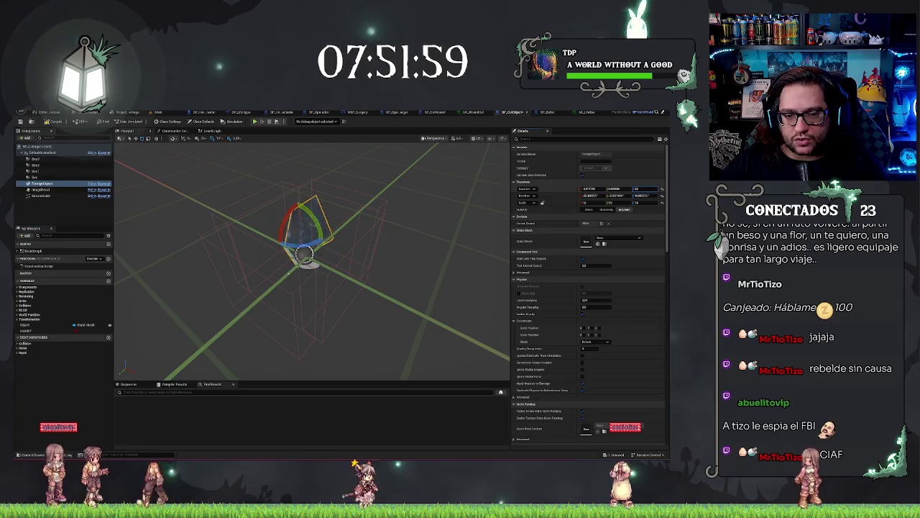
key("ctrl+z")
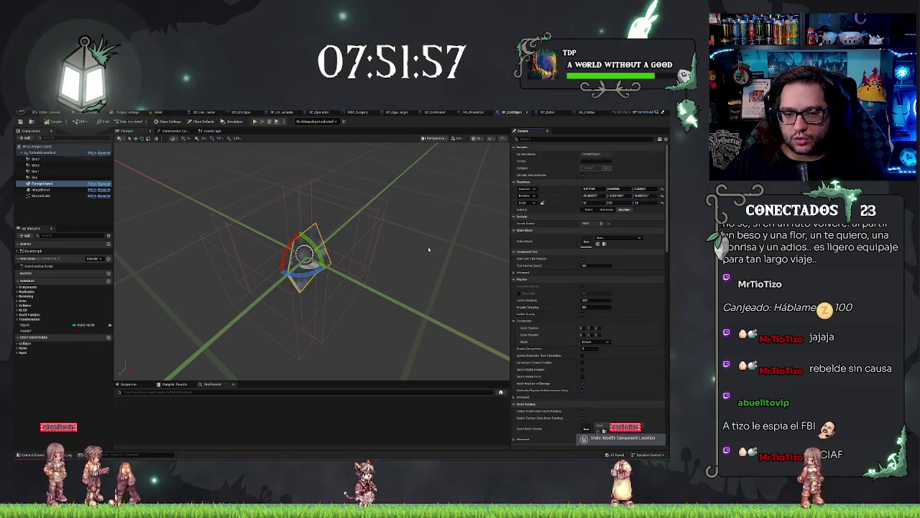
left_click_drag(429, 250, 432, 250)
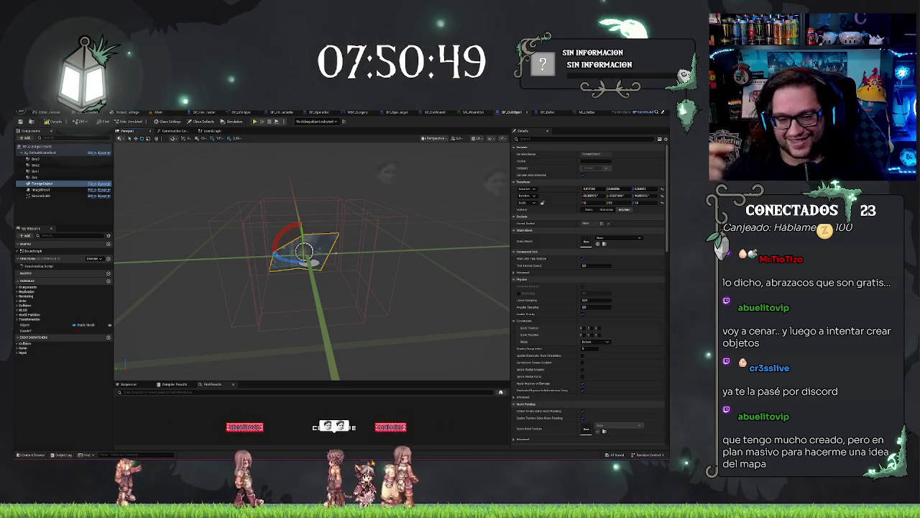
Frame and orbit the ForeignObject blade mesh among its box walls, then switch to the Main level
mouse_move(309, 259)
left_mouse_down()
mouse_move(367, 247)
mouse_move(317, 230)
left_mouse_up()
key("f")
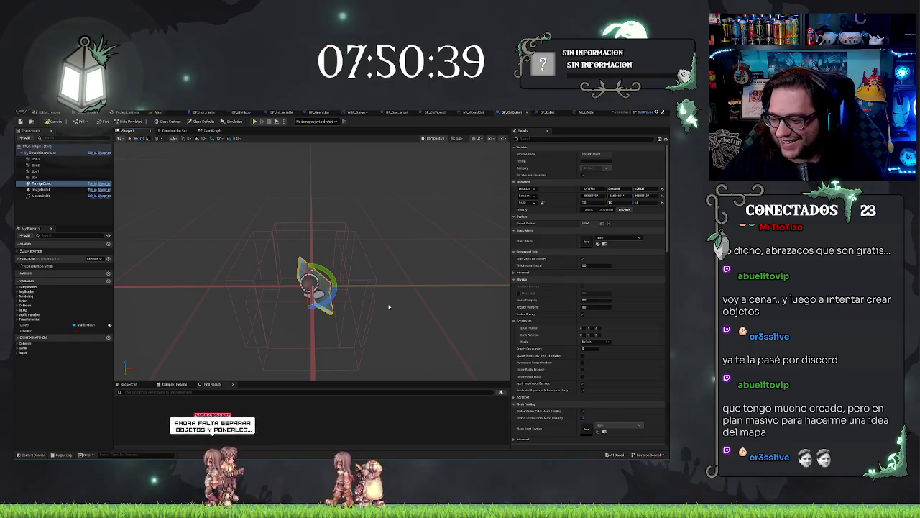
left_click_drag(417, 267, 403, 264)
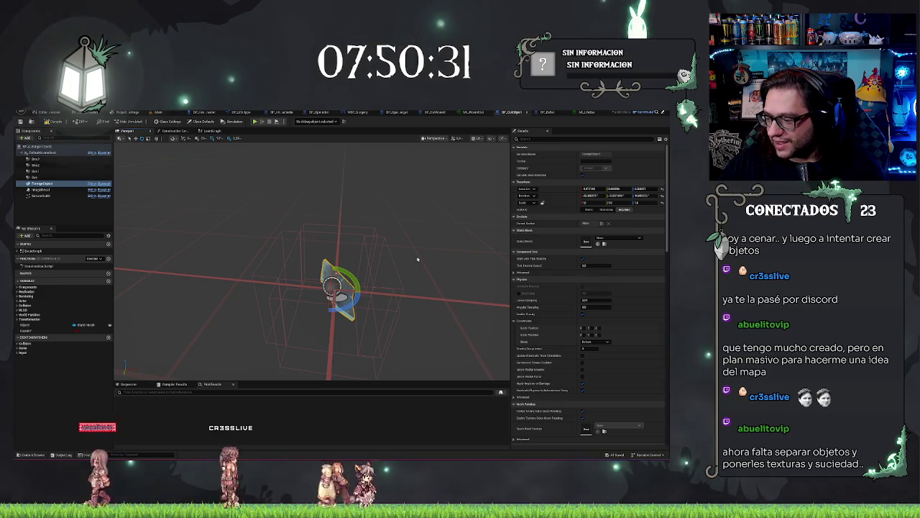
mouse_move(369, 254)
left_mouse_down()
mouse_move(331, 281)
mouse_move(369, 255)
left_mouse_up()
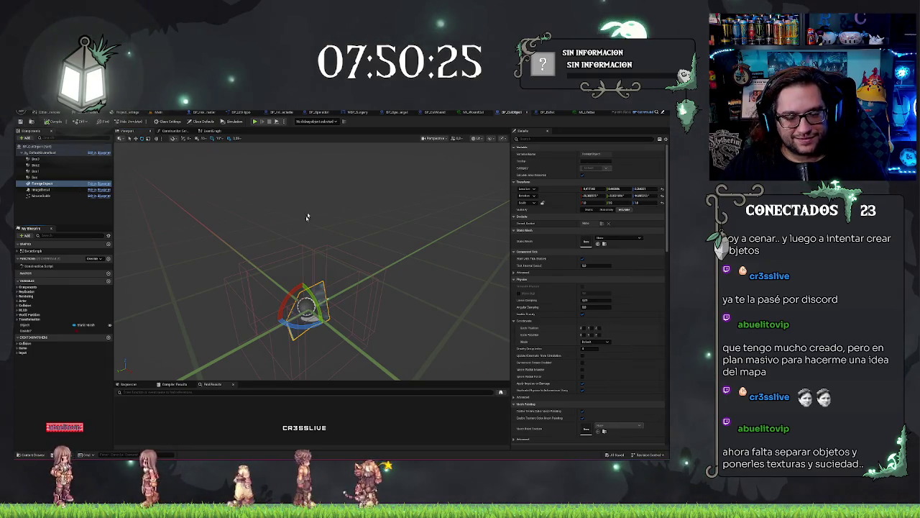
left_click(164, 111)
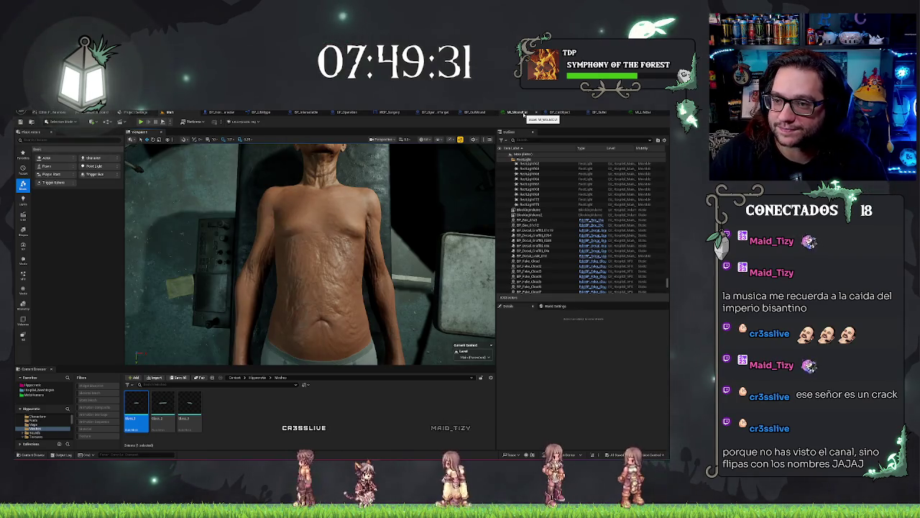
Close a tab and move between Blueprint editors to reach BP_Operacion's event graph
left_click(526, 113)
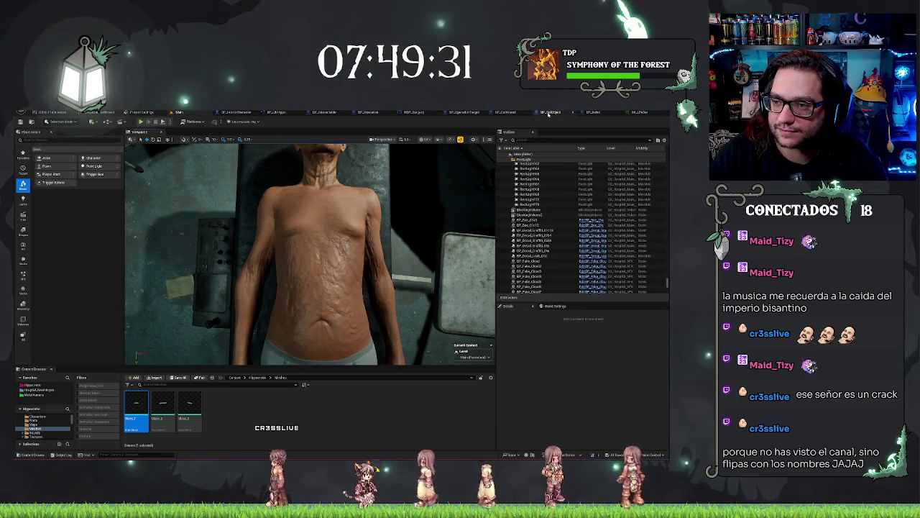
left_click(596, 116)
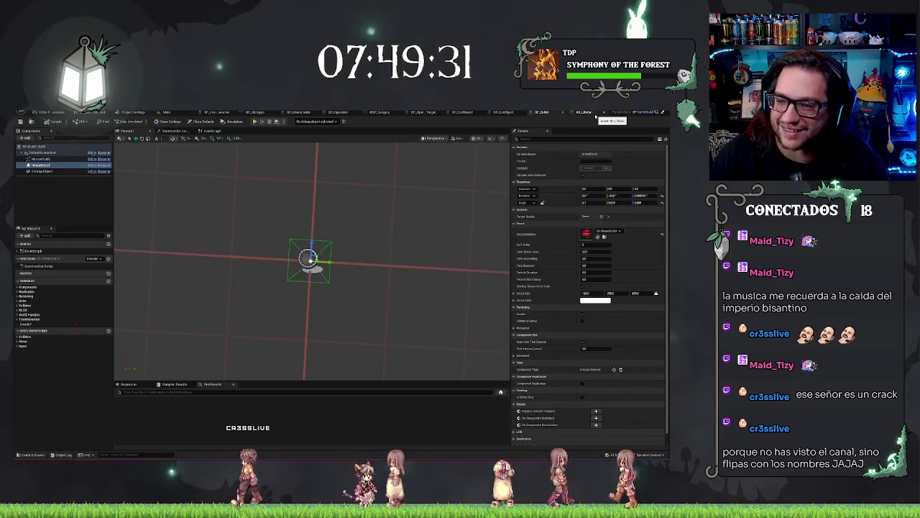
left_click(491, 113)
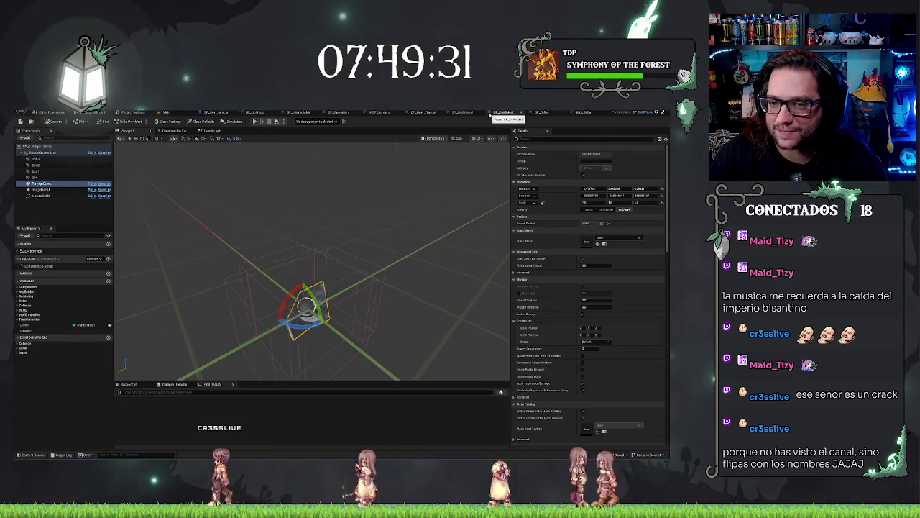
left_click(338, 112)
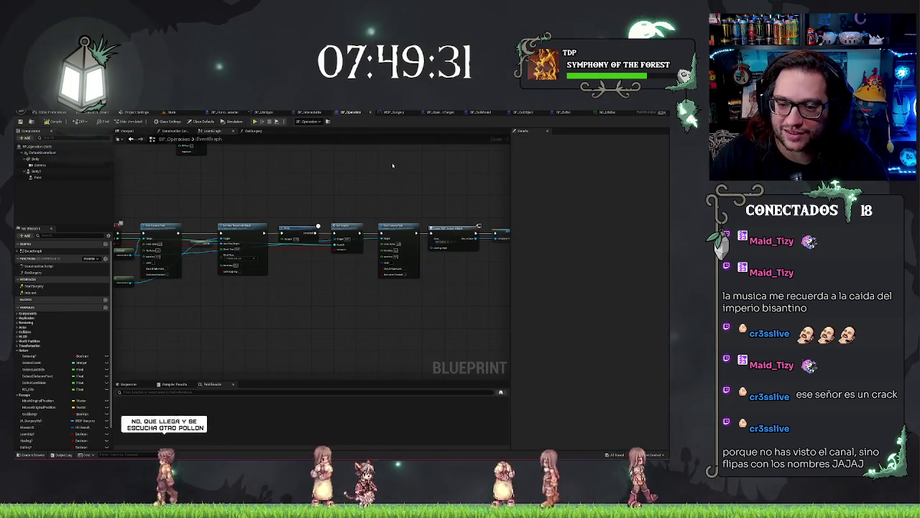
mouse_move(393, 166)
left_mouse_down()
mouse_move(386, 187)
mouse_move(267, 185)
mouse_move(438, 193)
mouse_move(590, 216)
mouse_move(503, 215)
mouse_move(344, 350)
mouse_move(363, 289)
mouse_move(415, 202)
left_mouse_up()
Add a custom event named 'Part' to the BP_Operacion graph
right_click(333, 278)
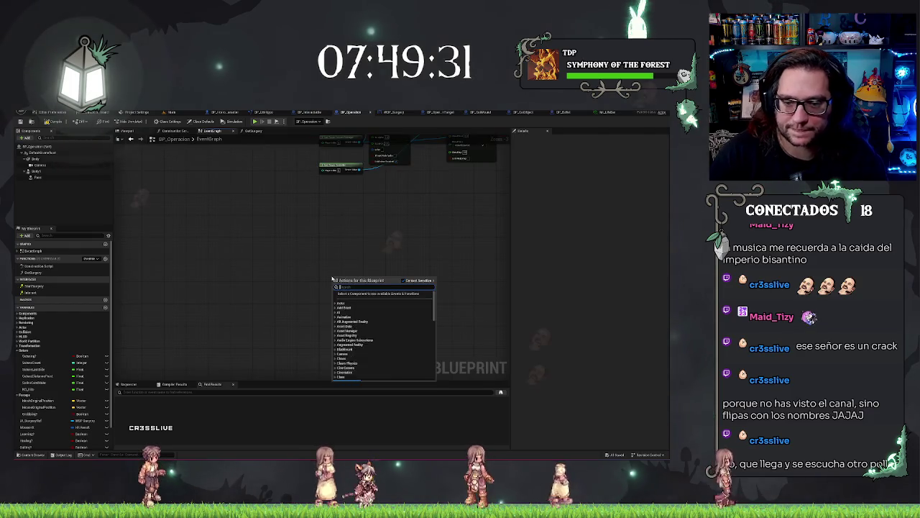
key("Escape")
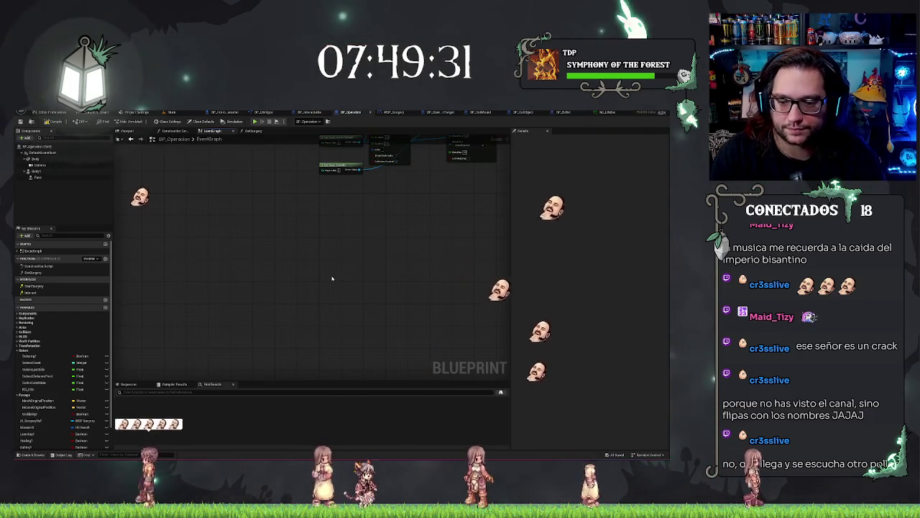
left_click(333, 278)
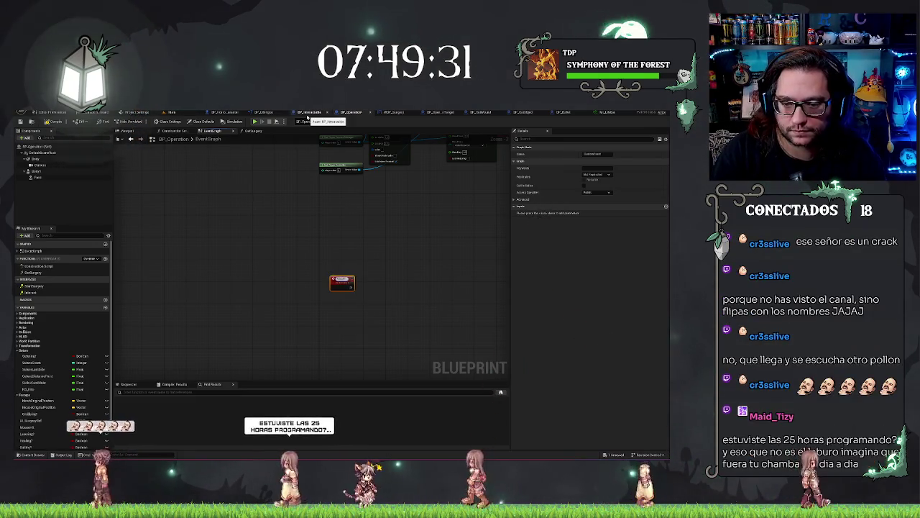
type("Part")
key("Return")
Add a Get Mouse Position node near BeginPlay, then return to BP_CutObject's viewport
mouse_move(338, 155)
left_mouse_down()
mouse_move(301, 244)
mouse_move(310, 209)
left_mouse_up()
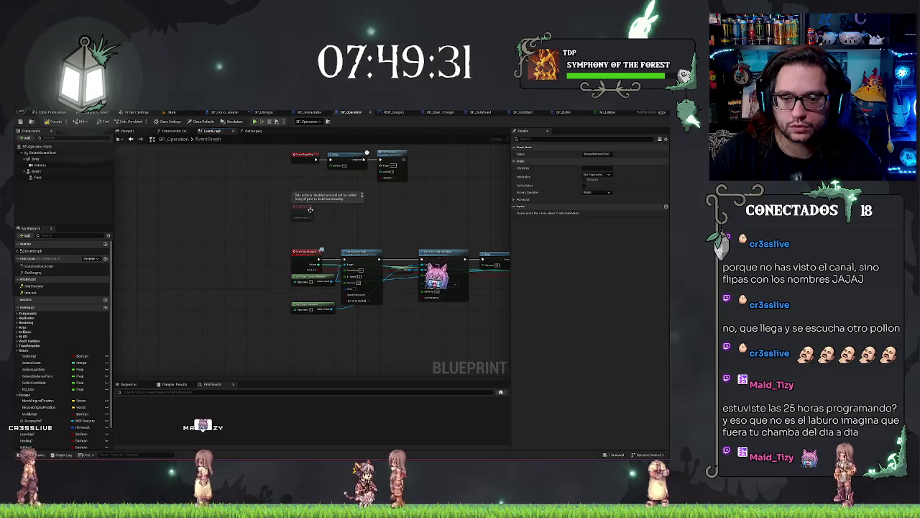
right_click(317, 212)
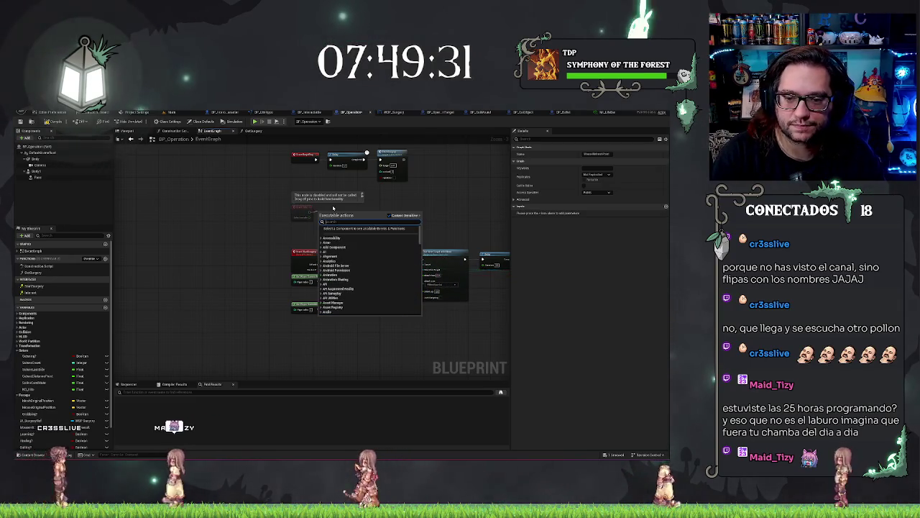
type("mouse")
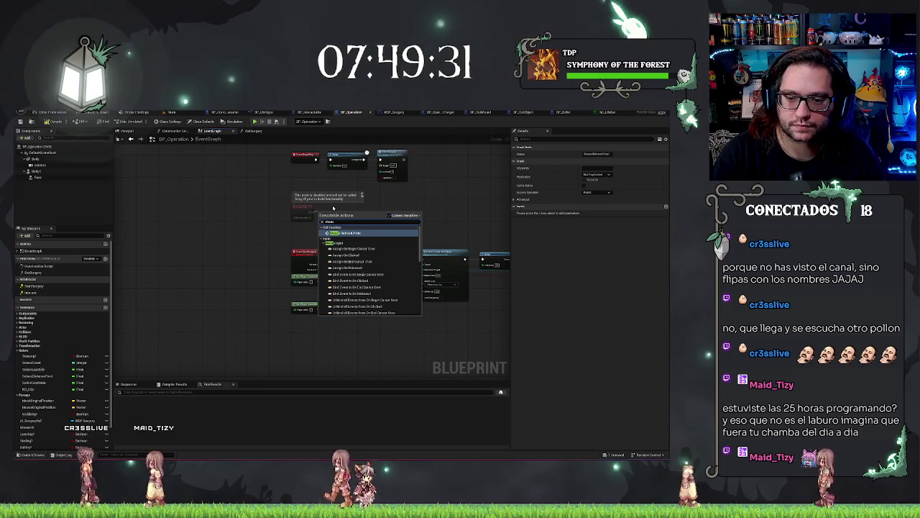
key("Return")
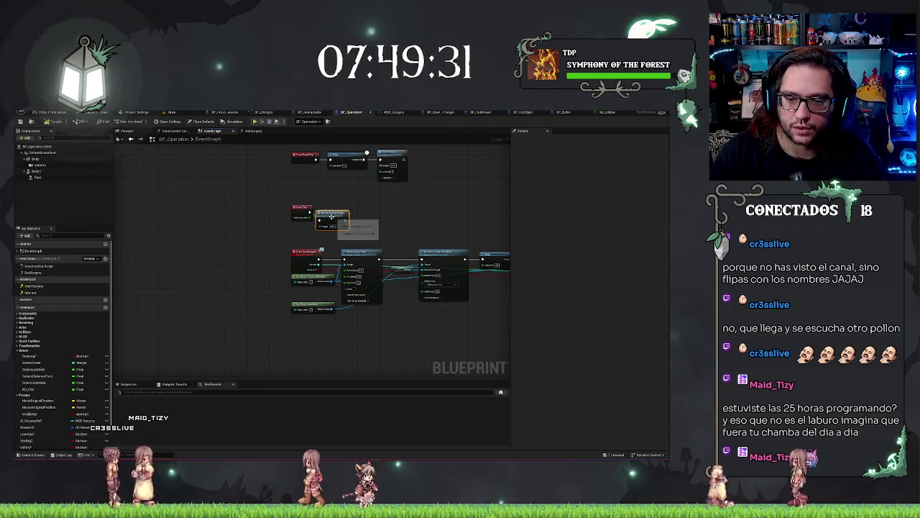
left_click(412, 221)
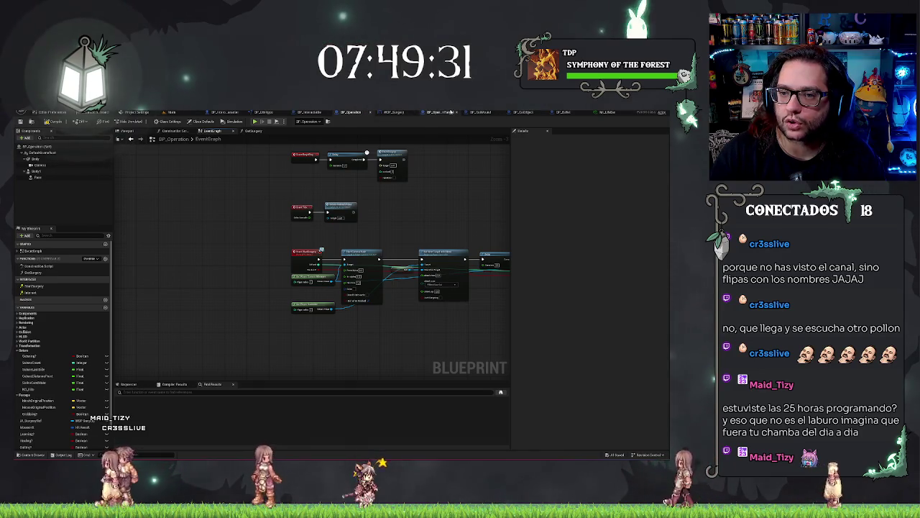
left_click(519, 113)
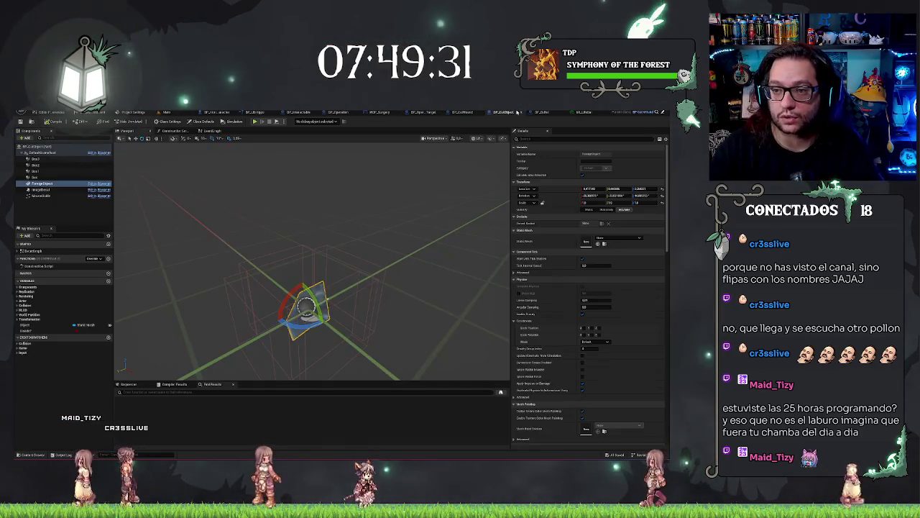
mouse_move(371, 195)
left_mouse_down()
mouse_move(317, 202)
mouse_move(379, 215)
left_mouse_up()
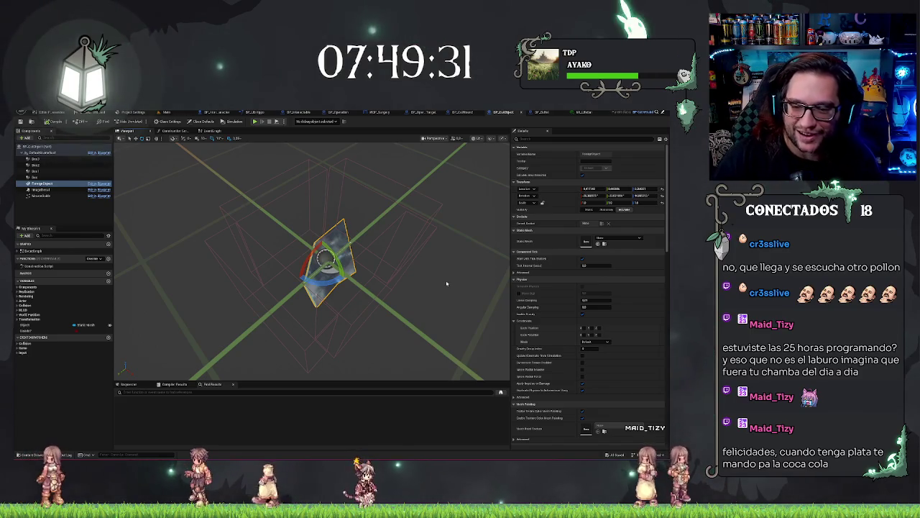
left_click_drag(424, 274, 385, 196)
left_click_drag(338, 264, 222, 186)
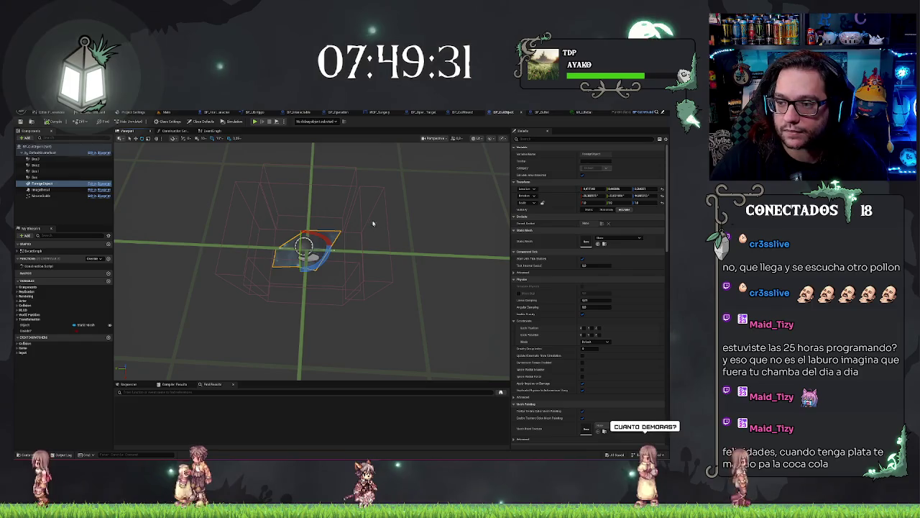
left_click_drag(374, 225, 244, 271)
left_click_drag(308, 208, 308, 208)
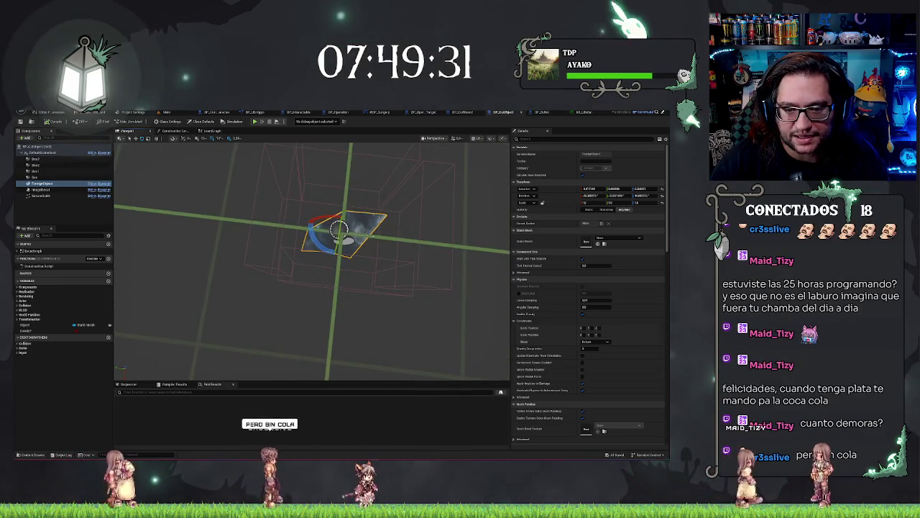
left_click(307, 207)
scroll(601, 381, "down", 3)
scroll(600, 382, "down", 5)
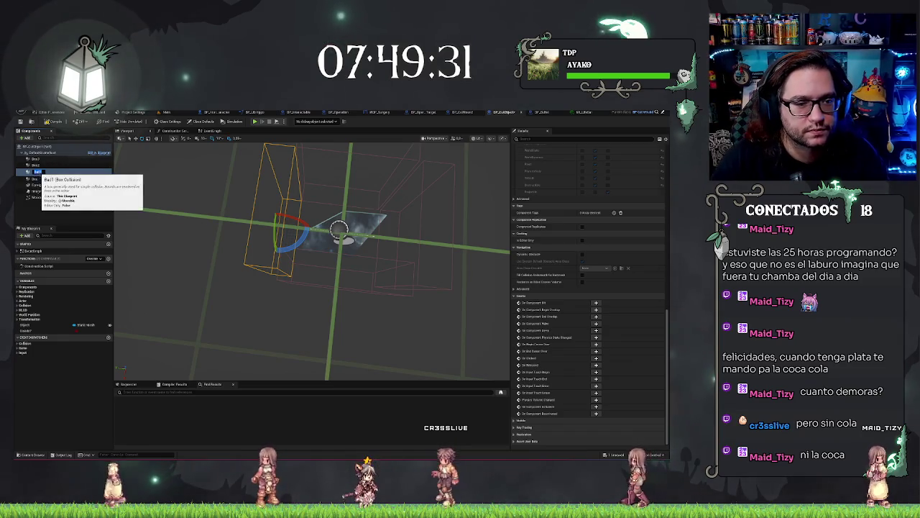
Rename a box collision component to 'ball'
left_click(40, 178)
key("F2")
type("ball")
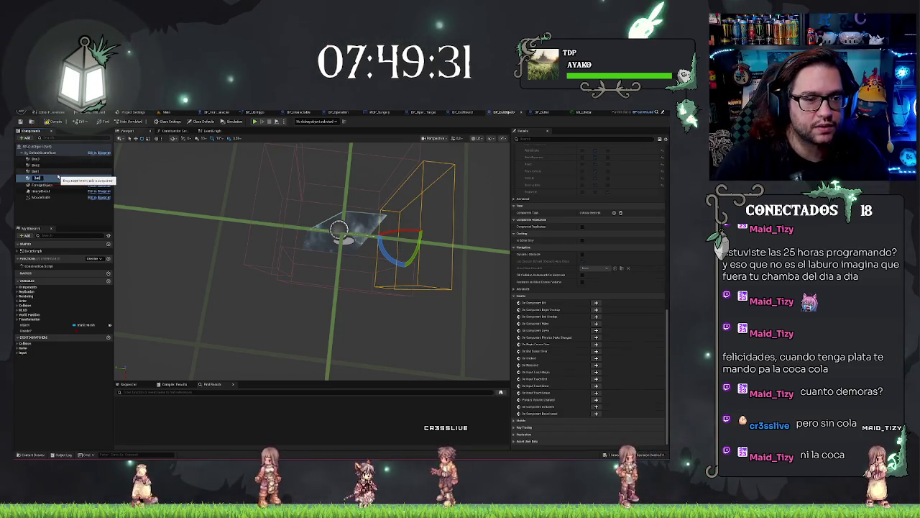
Raise the selected box collision above the ForeignObject mesh, check it, and go to the Main level
left_click(48, 166)
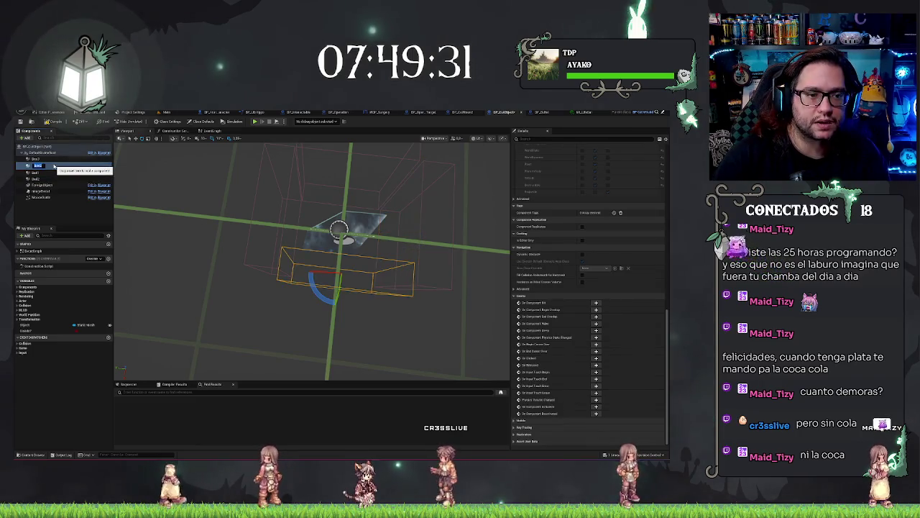
key("Up")
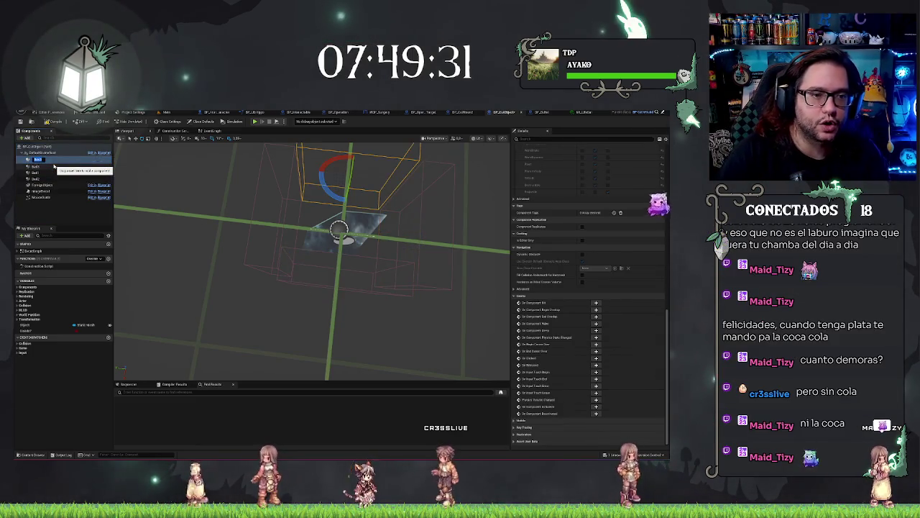
mouse_move(309, 287)
left_mouse_down()
mouse_move(489, 268)
mouse_move(417, 258)
mouse_move(408, 267)
left_mouse_up()
mouse_move(358, 282)
left_mouse_down()
mouse_move(360, 254)
mouse_move(327, 267)
mouse_move(336, 271)
mouse_move(386, 224)
mouse_move(345, 202)
left_mouse_up()
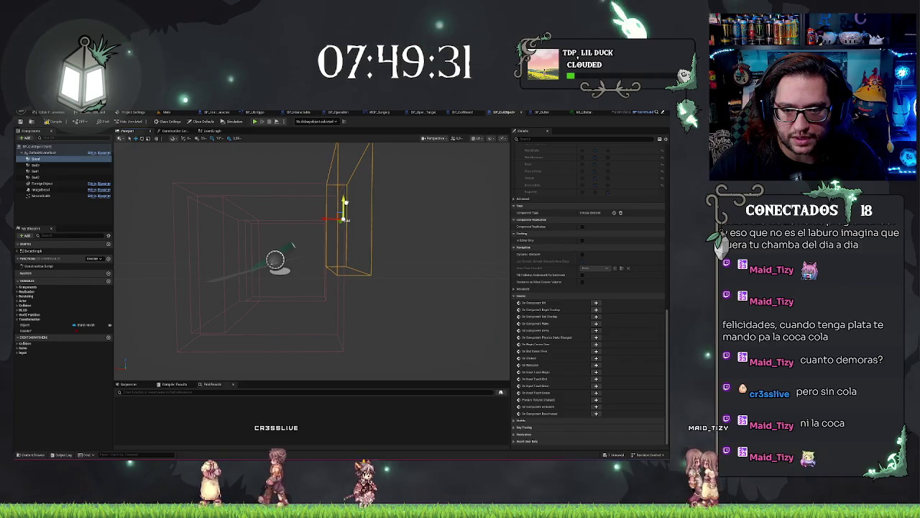
mouse_move(331, 273)
left_mouse_down()
mouse_move(375, 287)
mouse_move(302, 284)
left_mouse_up()
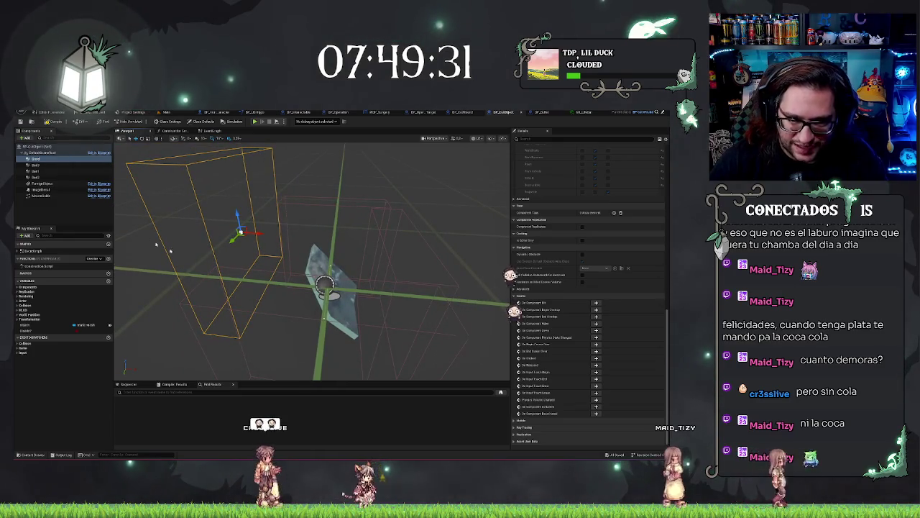
mouse_move(180, 193)
left_mouse_down()
mouse_move(238, 205)
mouse_move(286, 281)
left_mouse_up()
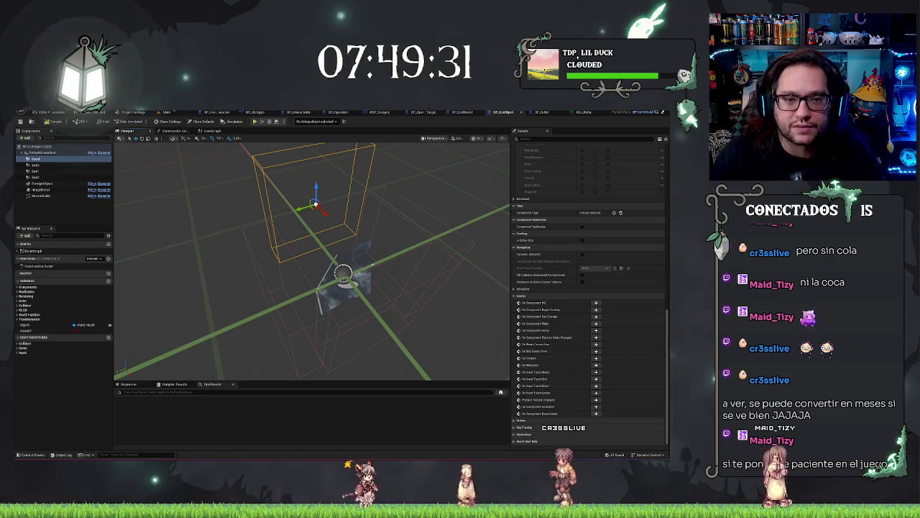
left_click(167, 113)
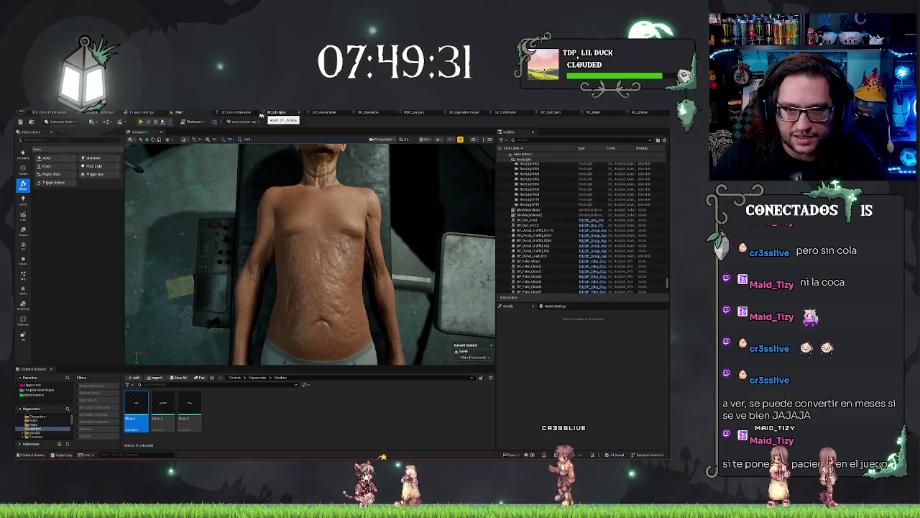
Look over the doctor in BP_HorrorCharacter, then fly around the Main level's operating room
key("alt+Tab")
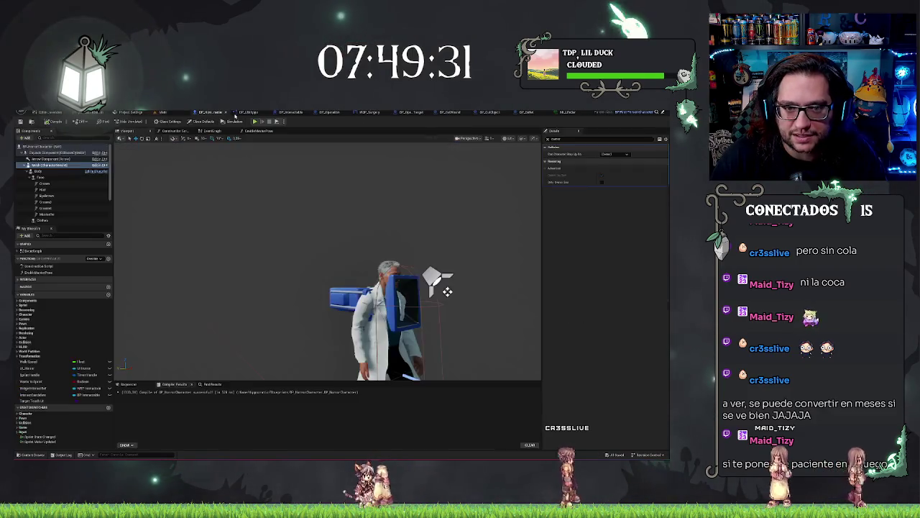
mouse_move(415, 200)
left_mouse_down()
mouse_move(436, 153)
mouse_move(416, 199)
left_mouse_up()
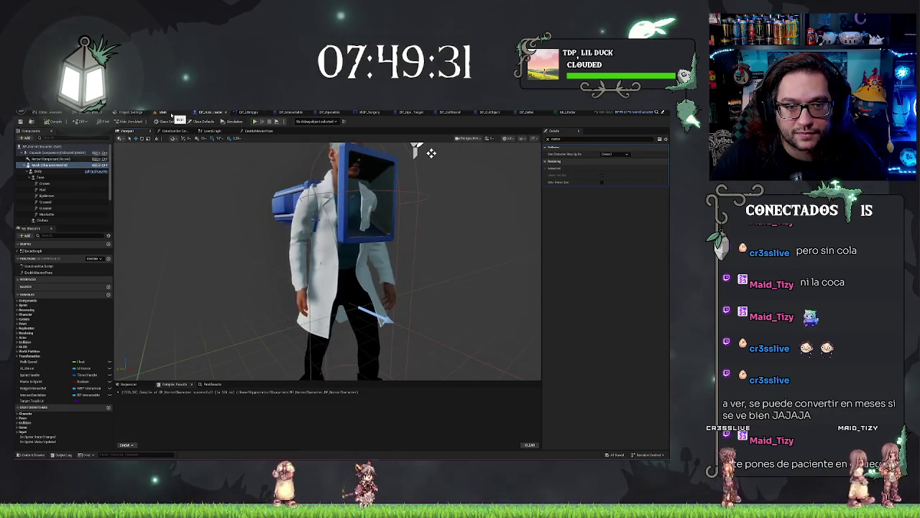
left_click(172, 113)
left_click_drag(416, 200, 416, 199)
left_click_drag(462, 264, 462, 264)
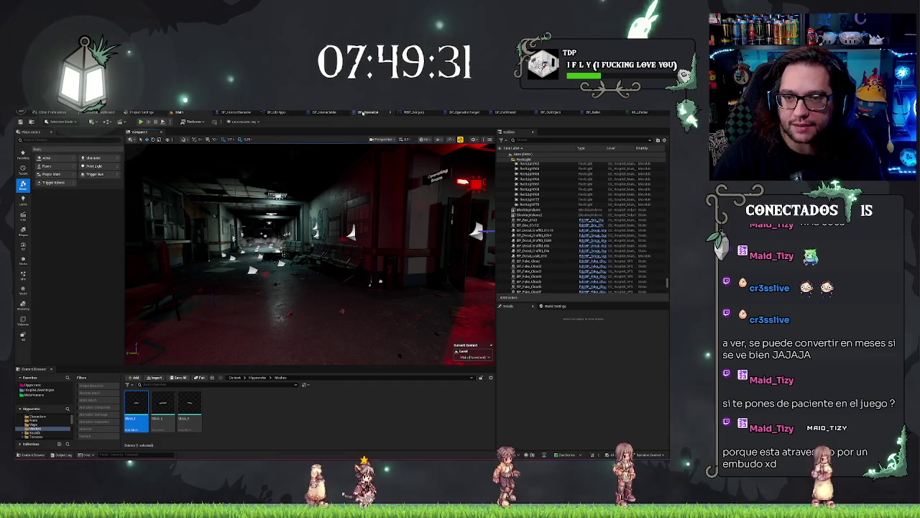
Check BP_Operation's graph, then launch Play-In-Editor on the Main level with Alt+P
left_click(364, 113)
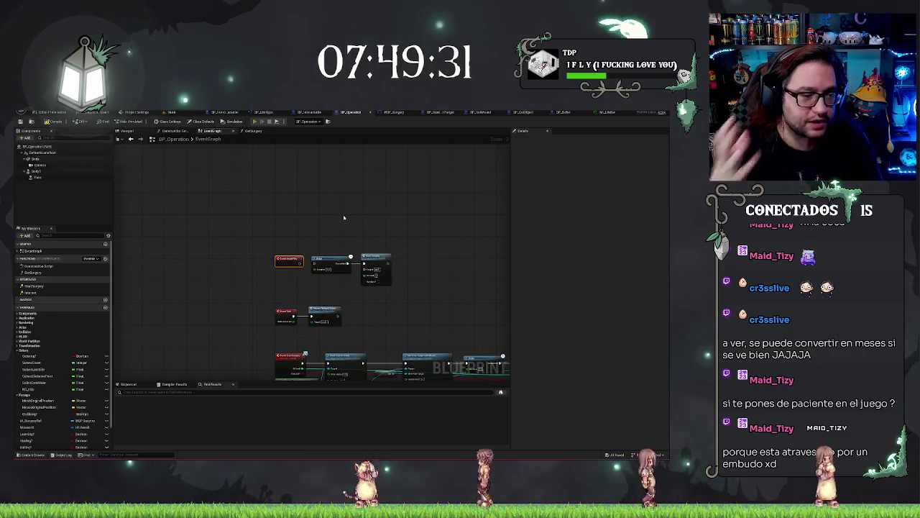
key("alt+Tab")
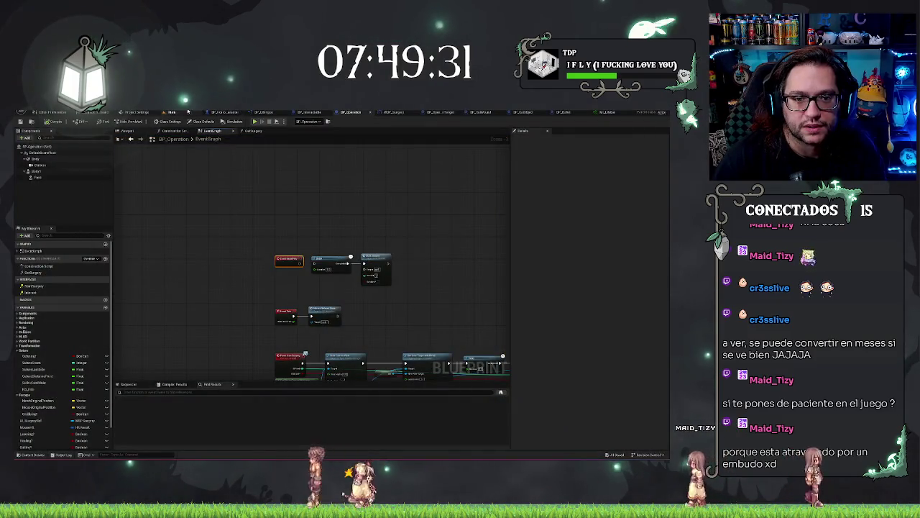
left_click(173, 113)
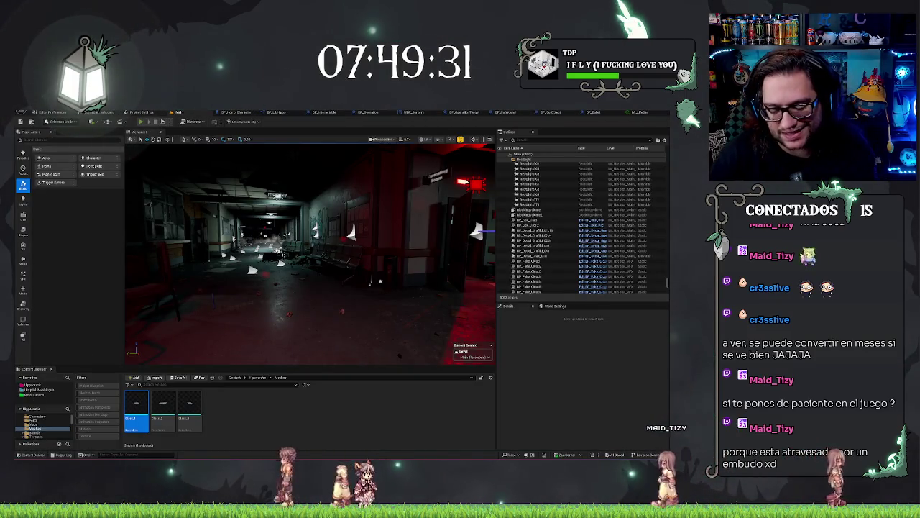
key("alt+p")
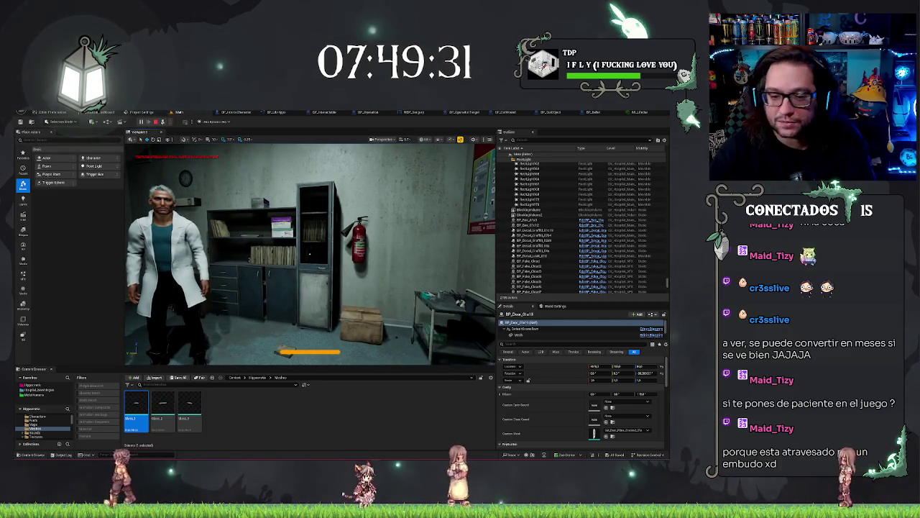
Stop Play-In-Editor with Esc and move the level camera into the hospital office
key("Escape")
left_click_drag(309, 251, 244, 251)
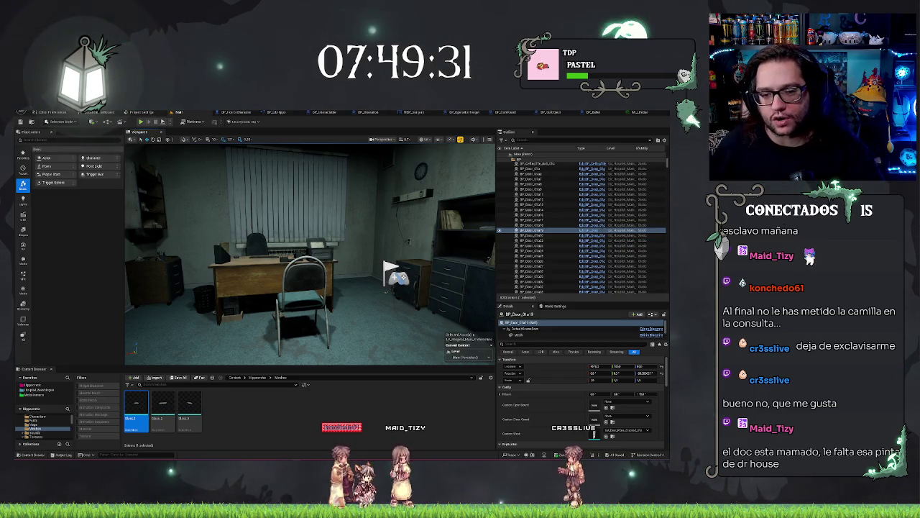
Frame the selected BP_Door actor in the level viewport with F
key("f")
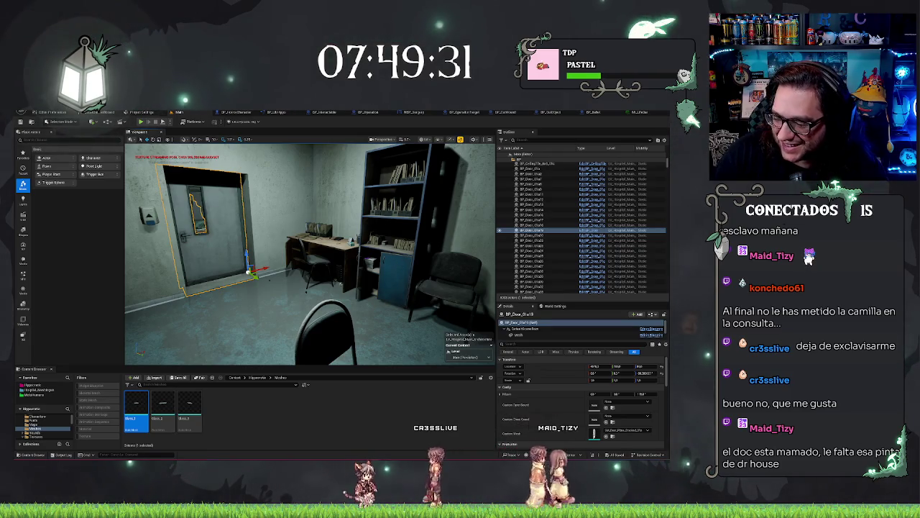
Back the camera away until the door, bookshelf, desk and chairs are all visible
scroll(310, 254, "up", 3)
scroll(310, 253, "up", 2)
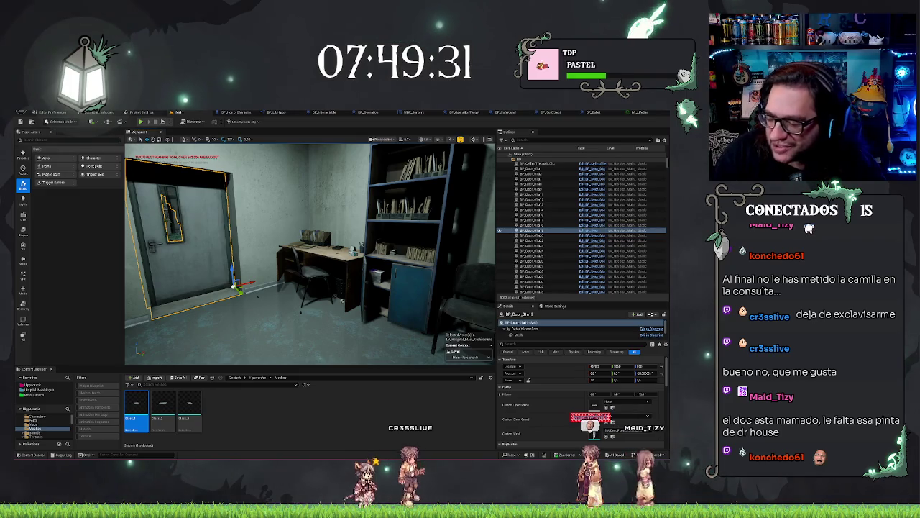
left_click_drag(459, 228, 459, 228)
left_click_drag(395, 203, 395, 203)
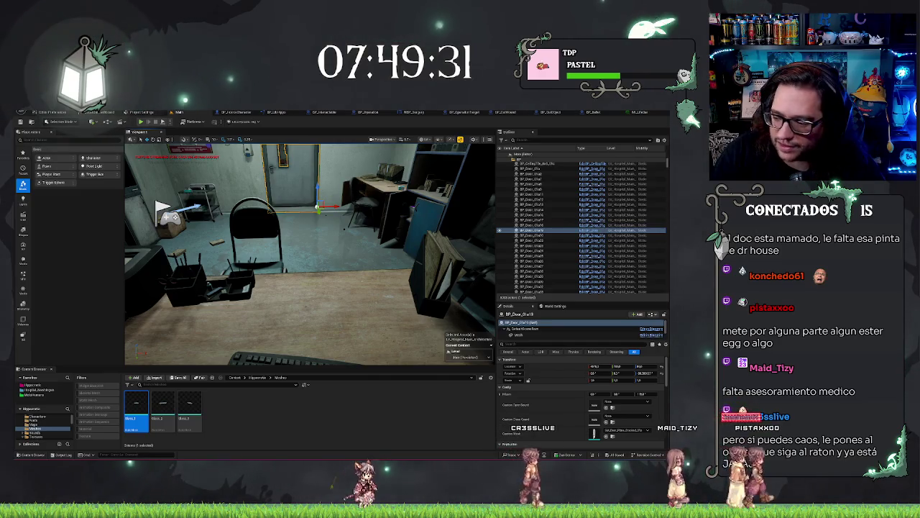
key("s")
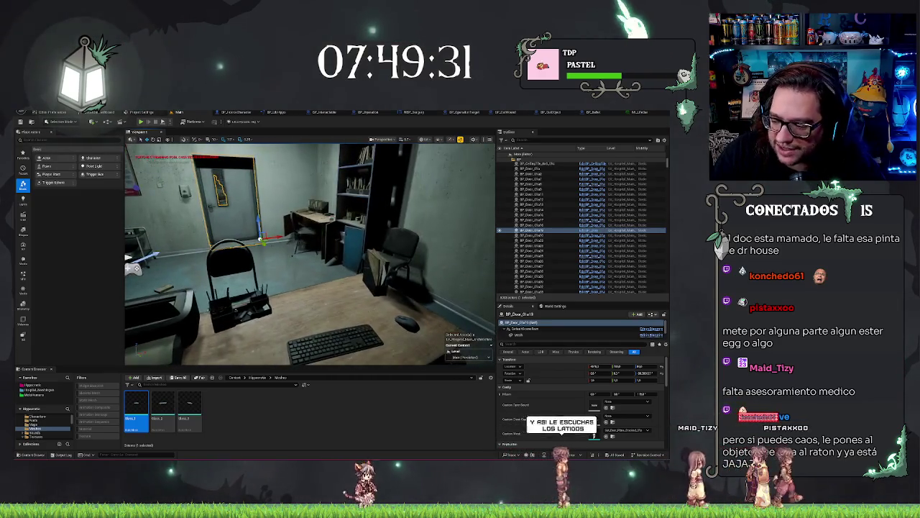
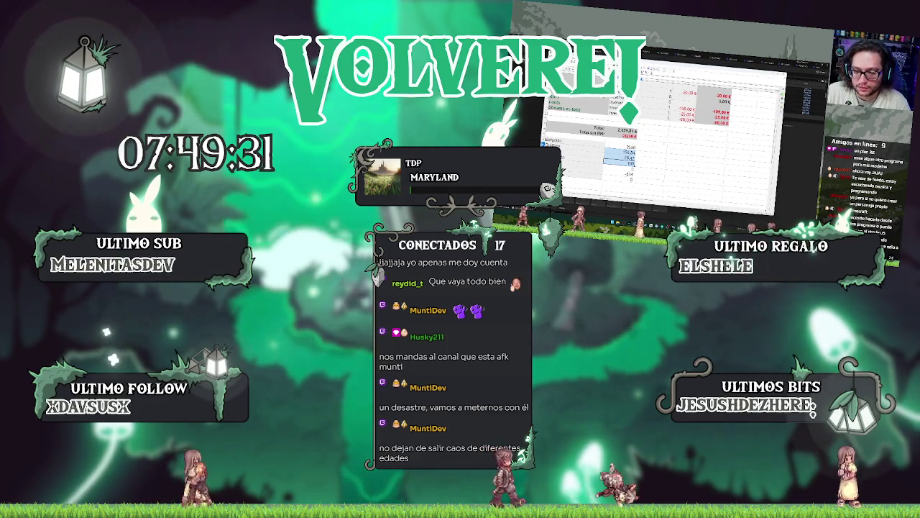
Scroll the price spreadsheet back to the top and switch to the 3D editor's office scene
scroll(661, 137, "up", 5)
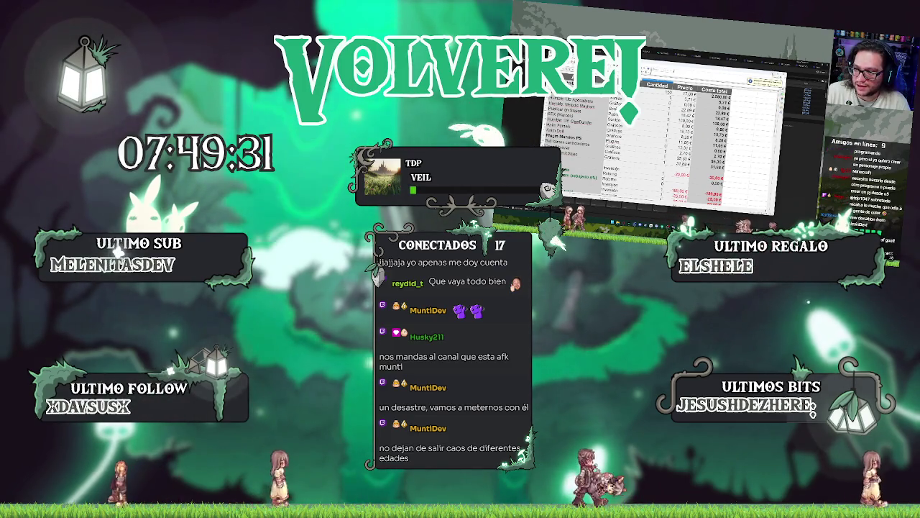
key("alt+Tab")
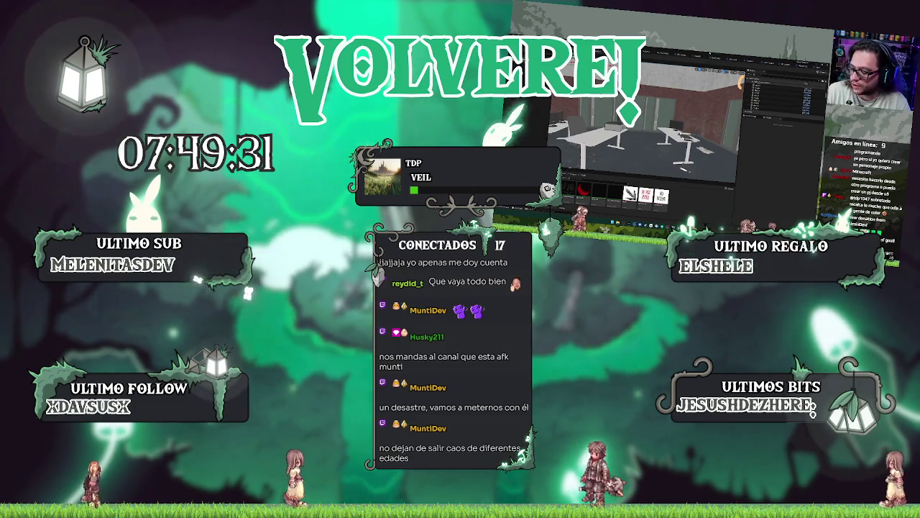